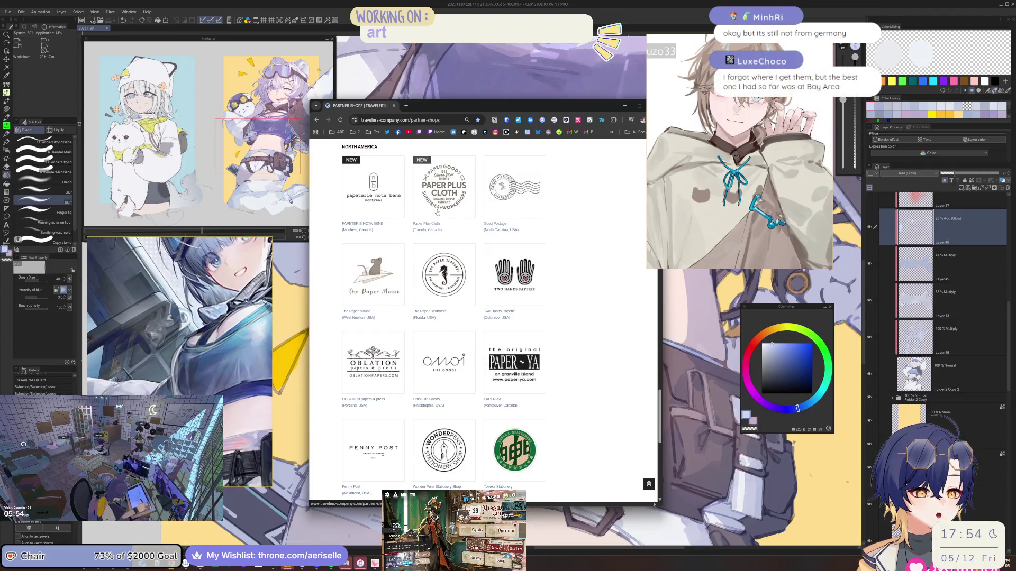
Step: Open the Wonder Pens shop page, enlarge its stamp image, then return to the list
{"action": "scroll", "coordinate": [457, 340], "scroll_direction": "down", "scroll_amount": 1}
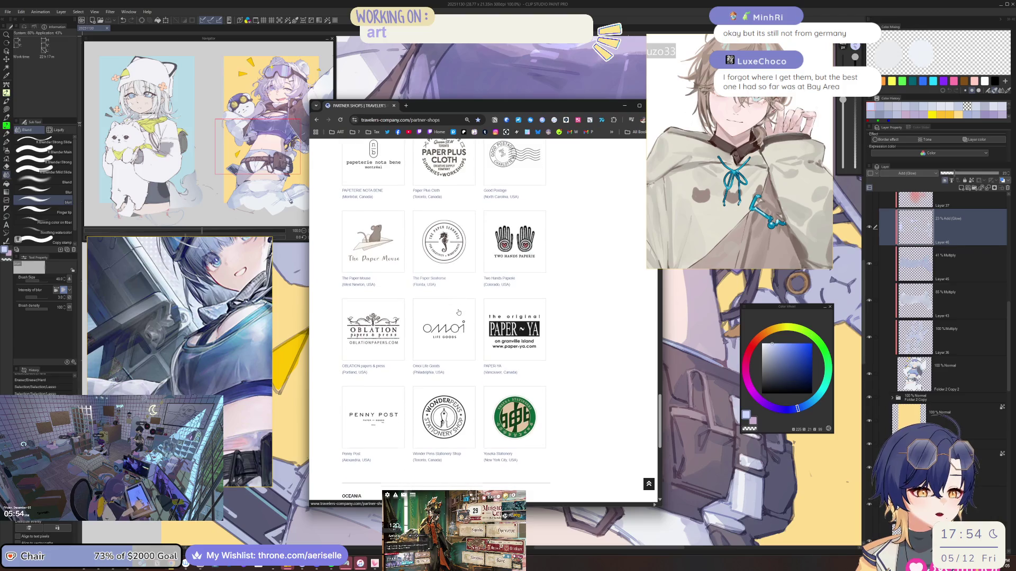
{"action": "scroll", "coordinate": [457, 340], "scroll_direction": "down", "scroll_amount": 1}
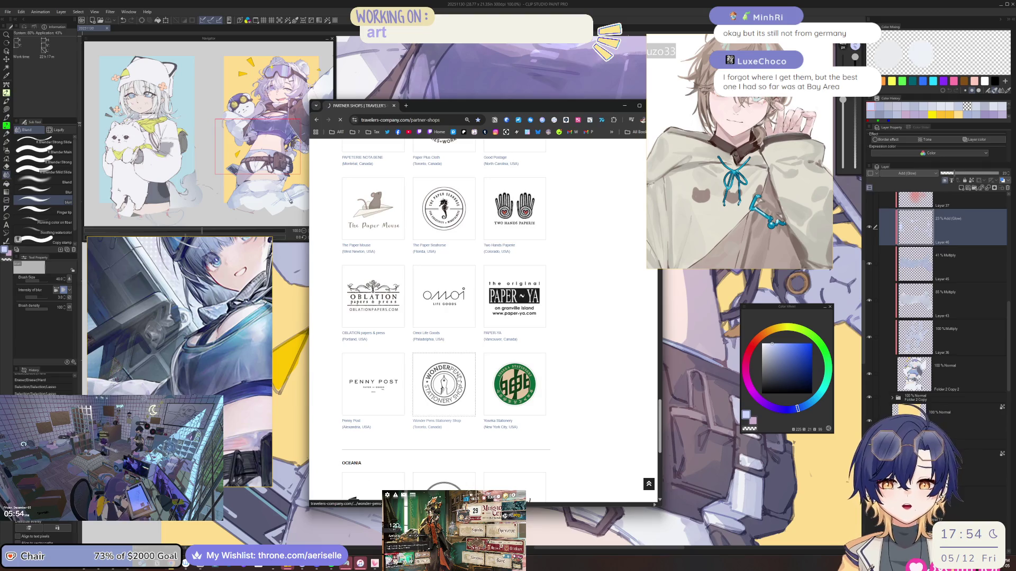
{"action": "left_click", "coordinate": [458, 380]}
{"action": "scroll", "coordinate": [494, 282], "scroll_direction": "down", "scroll_amount": 10}
{"action": "scroll", "coordinate": [493, 282], "scroll_direction": "down", "scroll_amount": 15}
{"action": "left_click", "coordinate": [435, 310]}
{"action": "left_click_drag", "start_coordinate": [418, 353], "coordinate": [434, 339]}
{"action": "scroll", "coordinate": [446, 318], "scroll_direction": "up", "scroll_amount": 2}
{"action": "scroll", "coordinate": [446, 318], "scroll_direction": "down", "scroll_amount": 2}
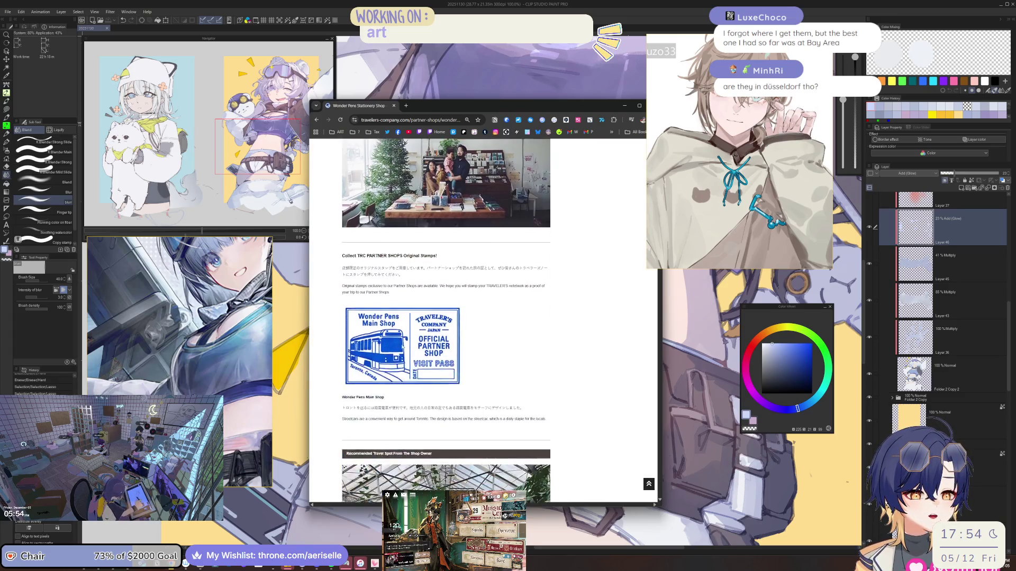
{"action": "key", "text": "alt+Left"}
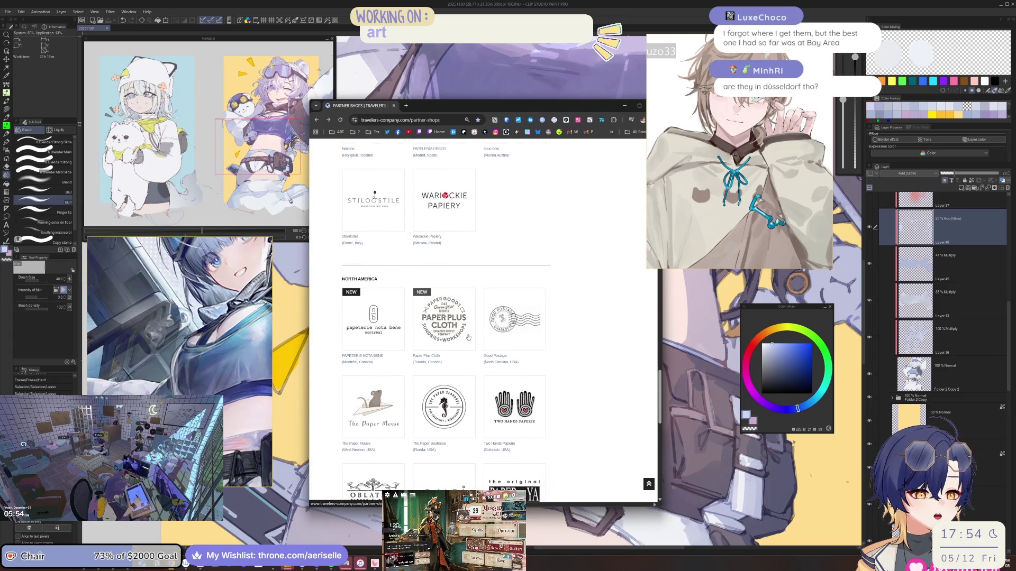
Step: Browse the PAPER-YA shop page and return to the partner shops list
{"action": "scroll", "coordinate": [450, 360], "scroll_direction": "down", "scroll_amount": 2}
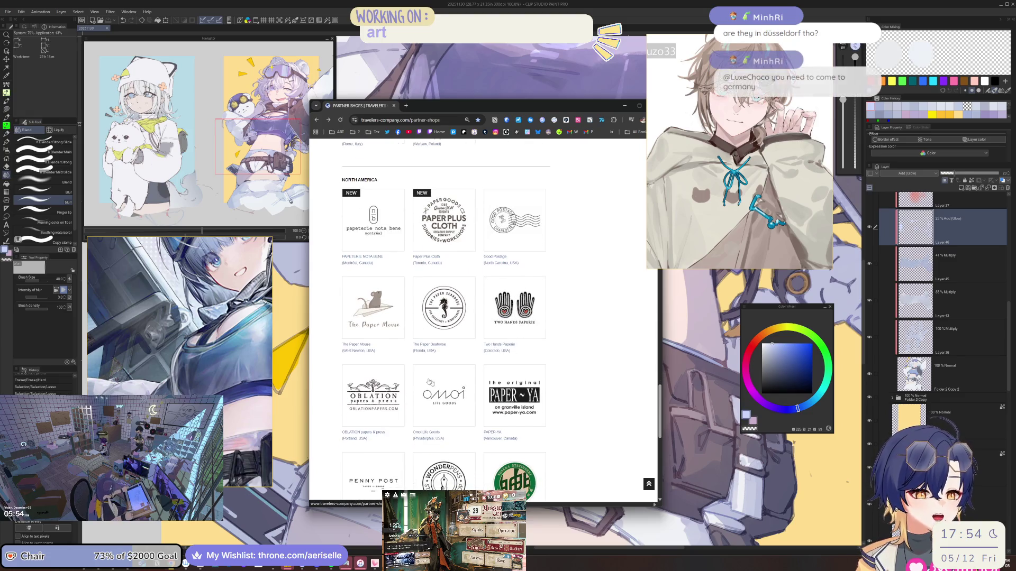
{"action": "scroll", "coordinate": [429, 382], "scroll_direction": "down", "scroll_amount": 1}
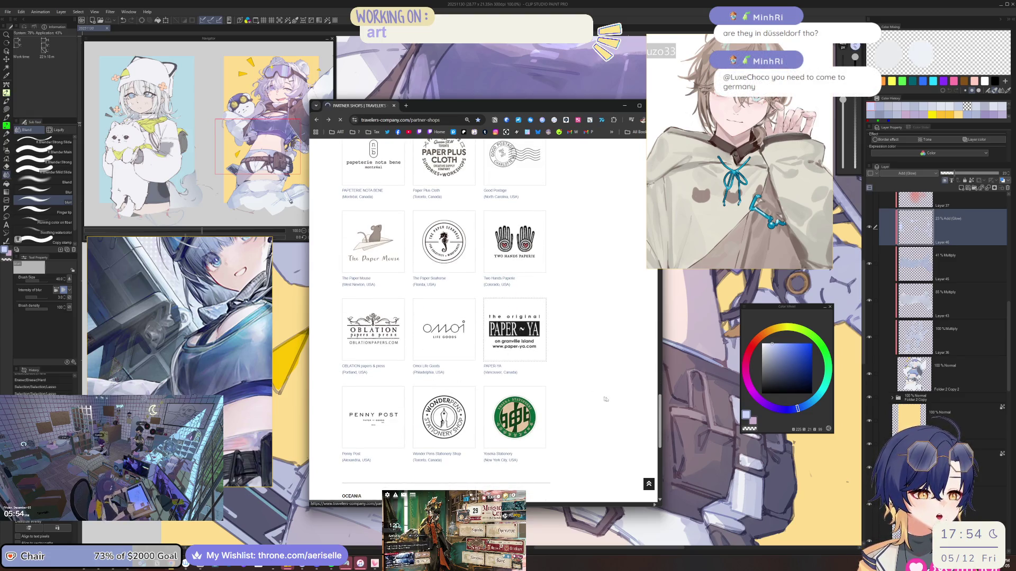
{"action": "scroll", "coordinate": [606, 398], "scroll_direction": "down", "scroll_amount": 5}
{"action": "scroll", "coordinate": [606, 398], "scroll_direction": "down", "scroll_amount": 10}
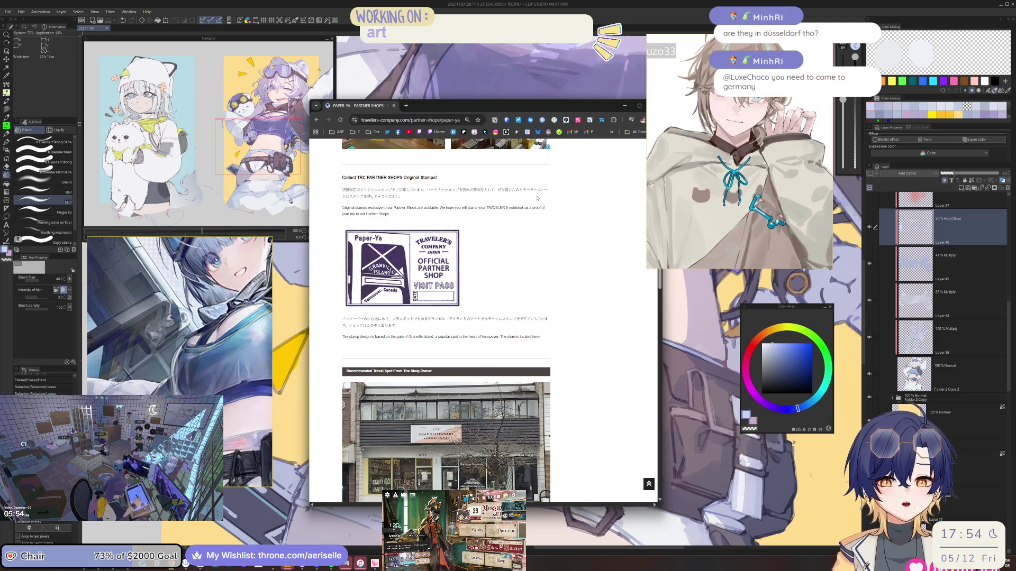
{"action": "key", "text": "alt+Left"}
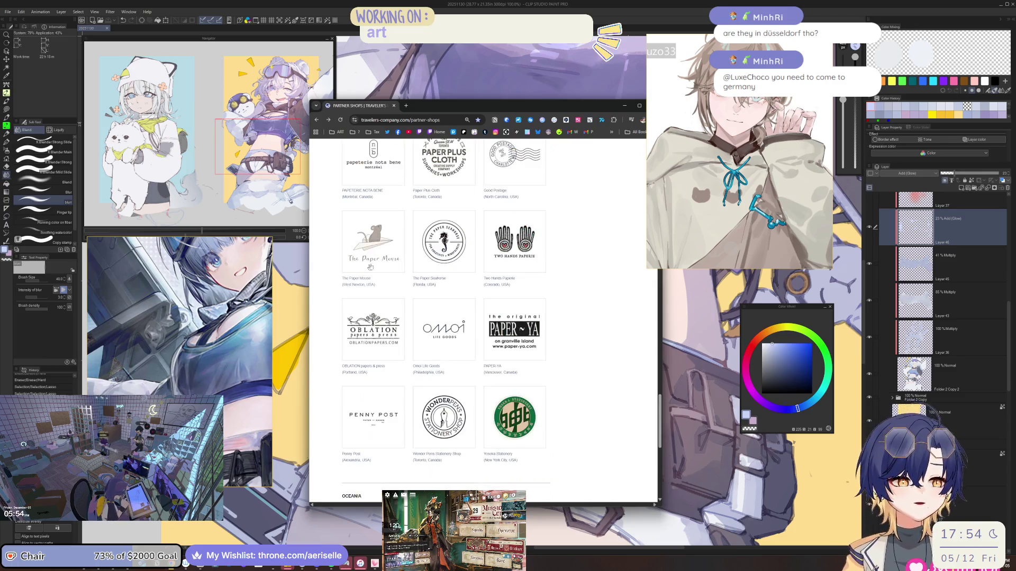
Step: Scroll the partner shops list to find the Der Farbklecks tile
{"action": "scroll", "coordinate": [388, 324], "scroll_direction": "up", "scroll_amount": 5}
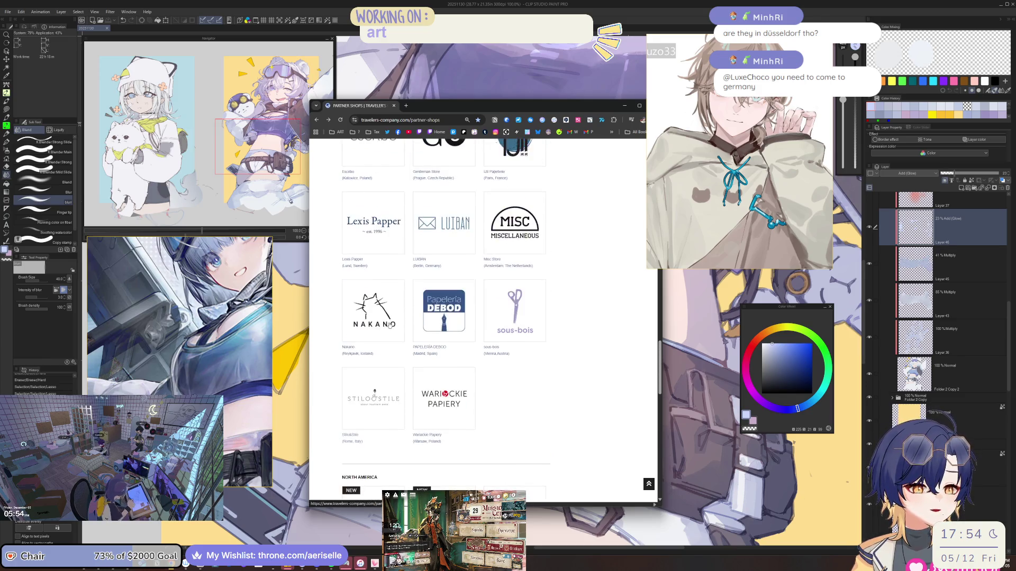
{"action": "scroll", "coordinate": [389, 324], "scroll_direction": "up", "scroll_amount": 3}
{"action": "scroll", "coordinate": [389, 325], "scroll_direction": "up", "scroll_amount": 1}
{"action": "scroll", "coordinate": [390, 325], "scroll_direction": "down", "scroll_amount": 1}
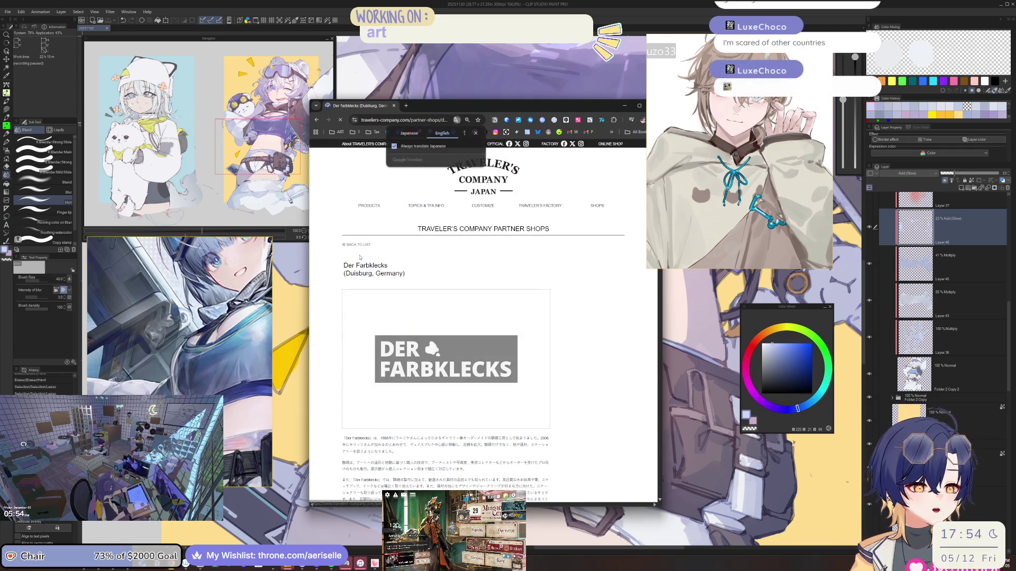
Step: Read the Der Farbklecks page and its location text, then go back to the list
{"action": "left_click_drag", "start_coordinate": [379, 287], "coordinate": [386, 276]}
{"action": "left_click", "coordinate": [453, 281]}
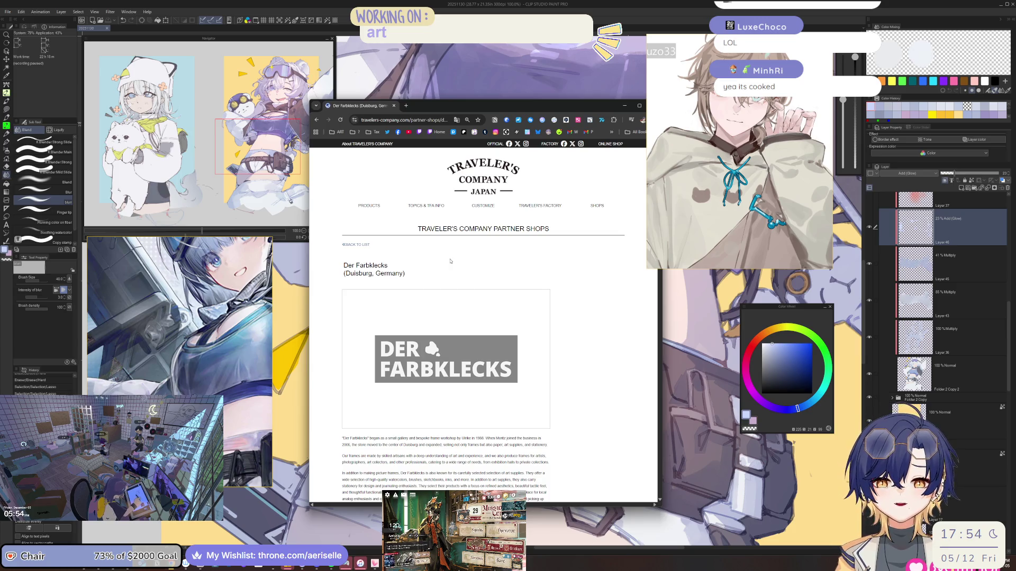
{"action": "scroll", "coordinate": [451, 260], "scroll_direction": "down", "scroll_amount": 15}
{"action": "scroll", "coordinate": [510, 301], "scroll_direction": "down", "scroll_amount": 15}
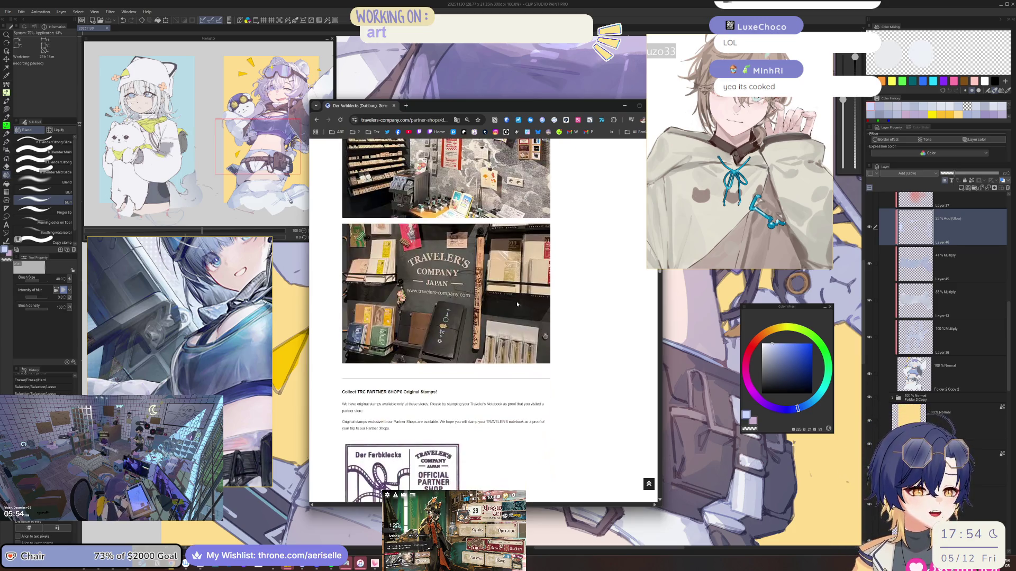
{"action": "scroll", "coordinate": [526, 310], "scroll_direction": "up", "scroll_amount": 5}
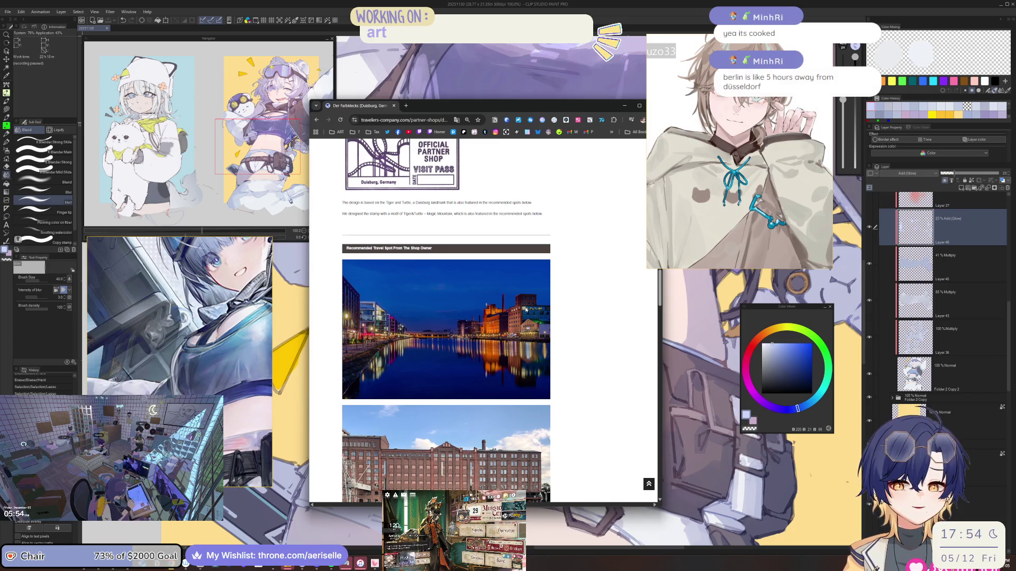
{"action": "scroll", "coordinate": [446, 348], "scroll_direction": "up", "scroll_amount": 2}
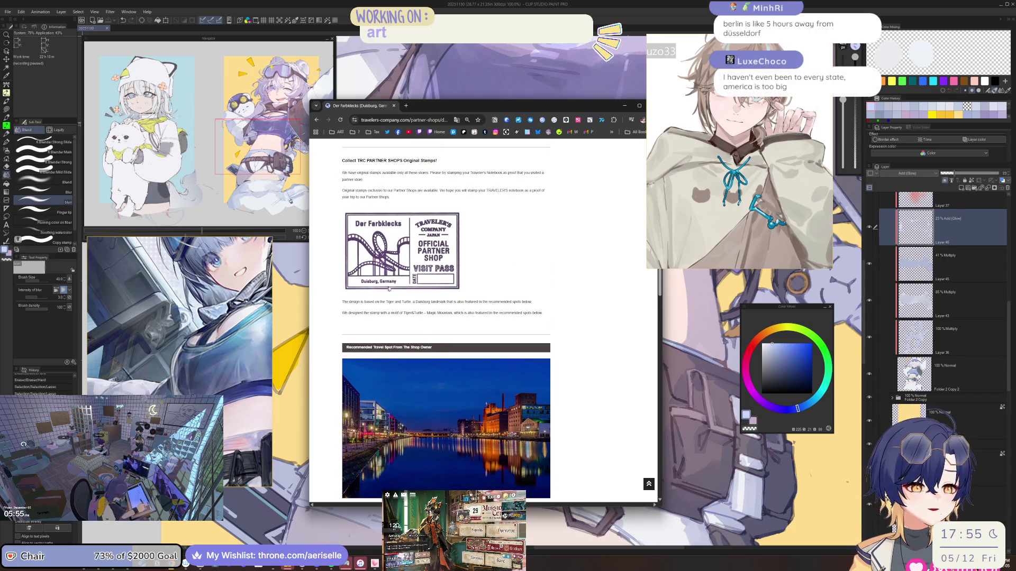
{"action": "scroll", "coordinate": [437, 285], "scroll_direction": "down", "scroll_amount": 10}
{"action": "key", "text": "alt+Left"}
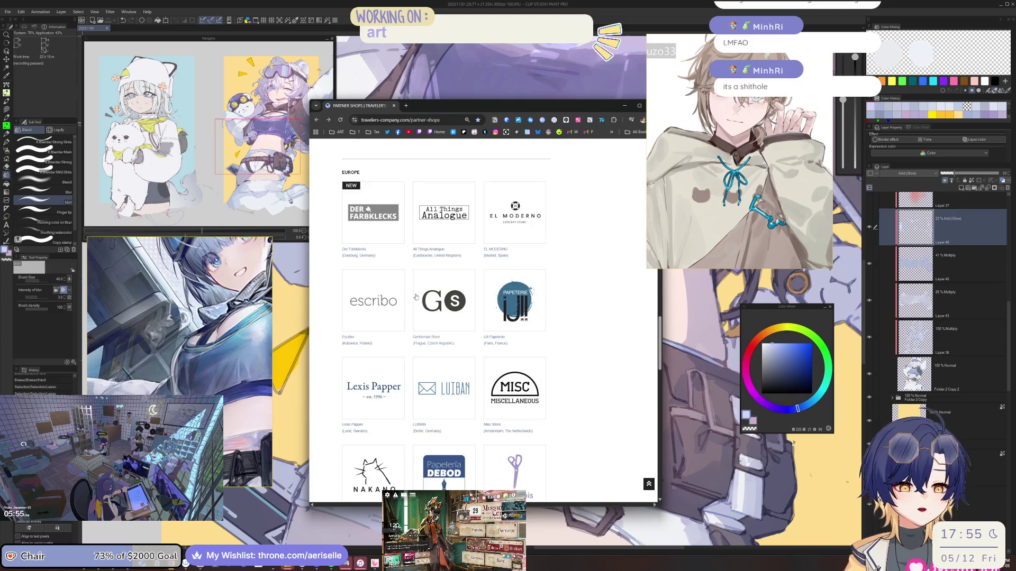
Step: Open and scroll through the LUIBAN shop page, then go back to the list
{"action": "scroll", "coordinate": [419, 302], "scroll_direction": "up", "scroll_amount": 2}
{"action": "scroll", "coordinate": [438, 299], "scroll_direction": "down", "scroll_amount": 5}
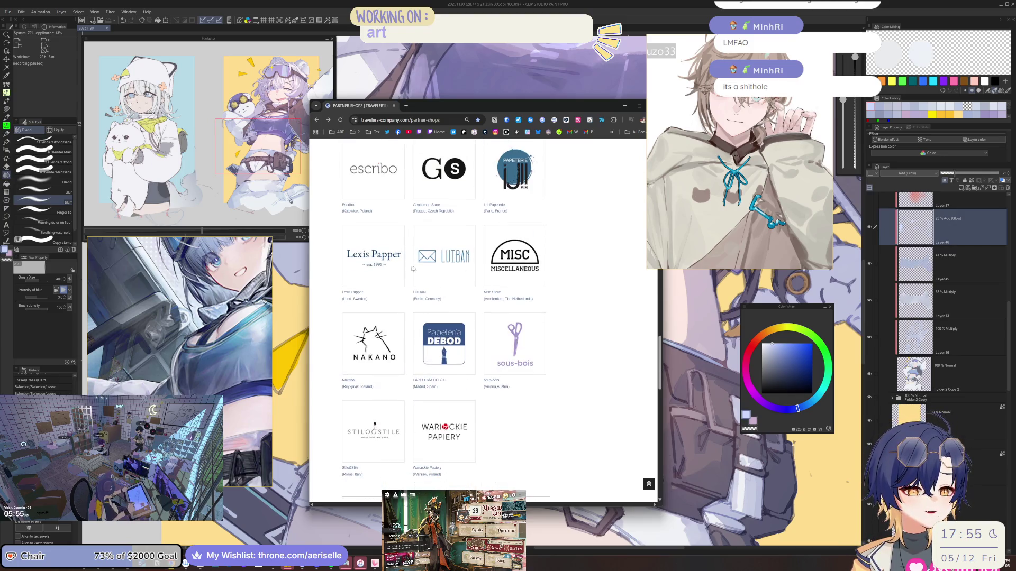
{"action": "left_click", "coordinate": [444, 261]}
{"action": "scroll", "coordinate": [508, 400], "scroll_direction": "down", "scroll_amount": 10}
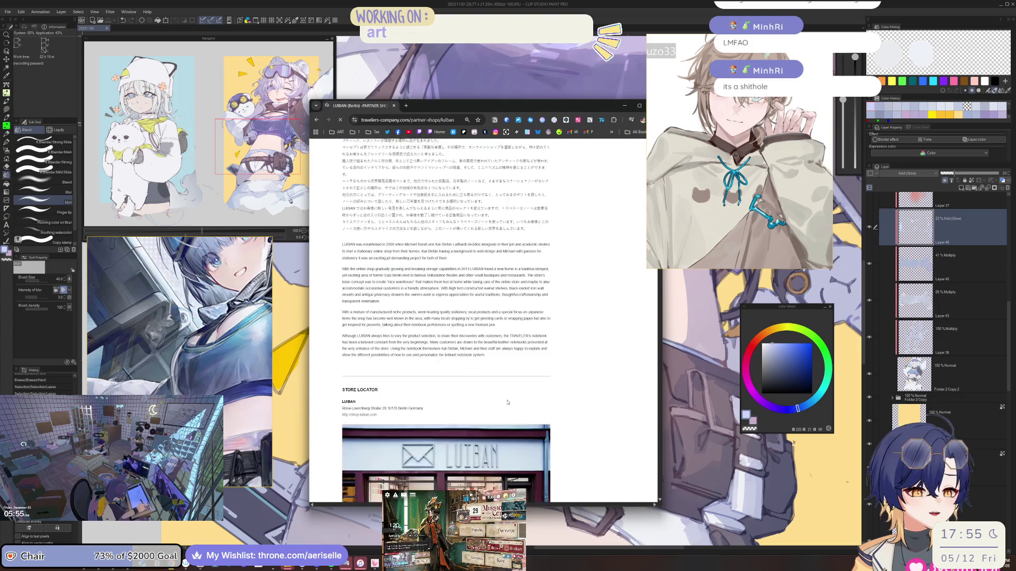
{"action": "scroll", "coordinate": [512, 399], "scroll_direction": "down", "scroll_amount": 5}
{"action": "scroll", "coordinate": [497, 381], "scroll_direction": "down", "scroll_amount": 12}
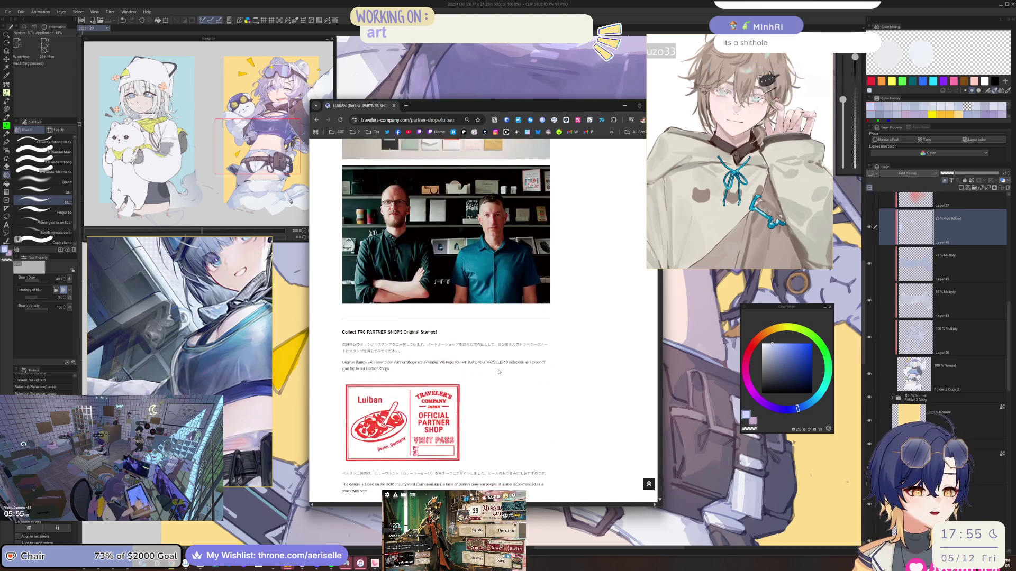
{"action": "scroll", "coordinate": [507, 370], "scroll_direction": "down", "scroll_amount": 5}
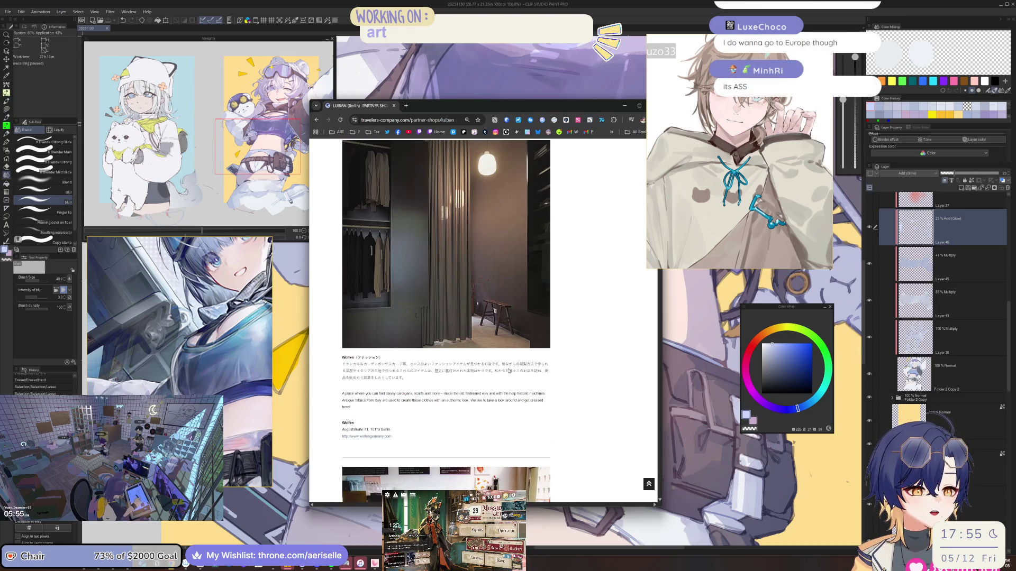
{"action": "key", "text": "alt+Left"}
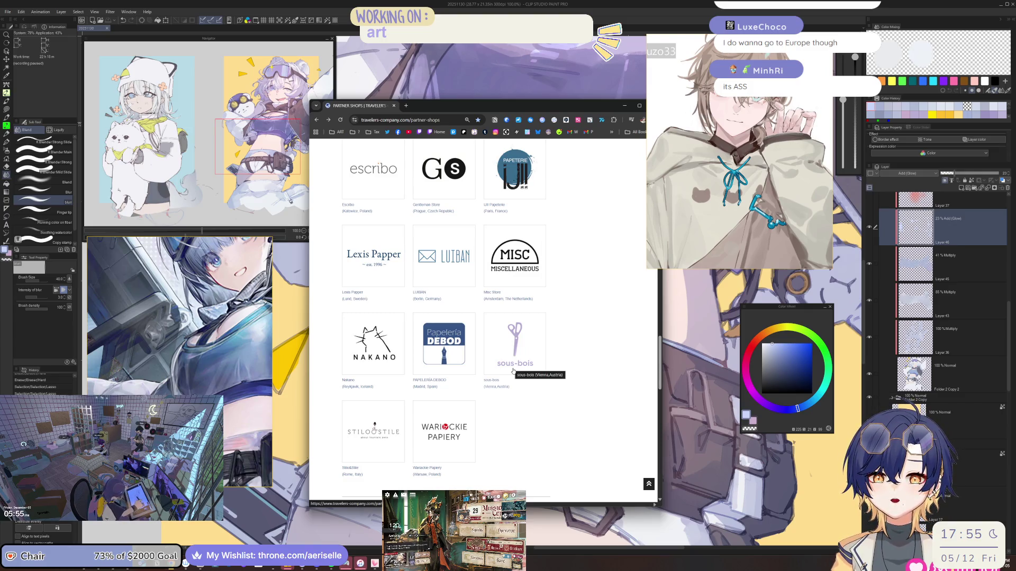
Step: Scroll the partner shops list, shift the browser window left, then close Chrome
{"action": "scroll", "coordinate": [514, 368], "scroll_direction": "down", "scroll_amount": 3}
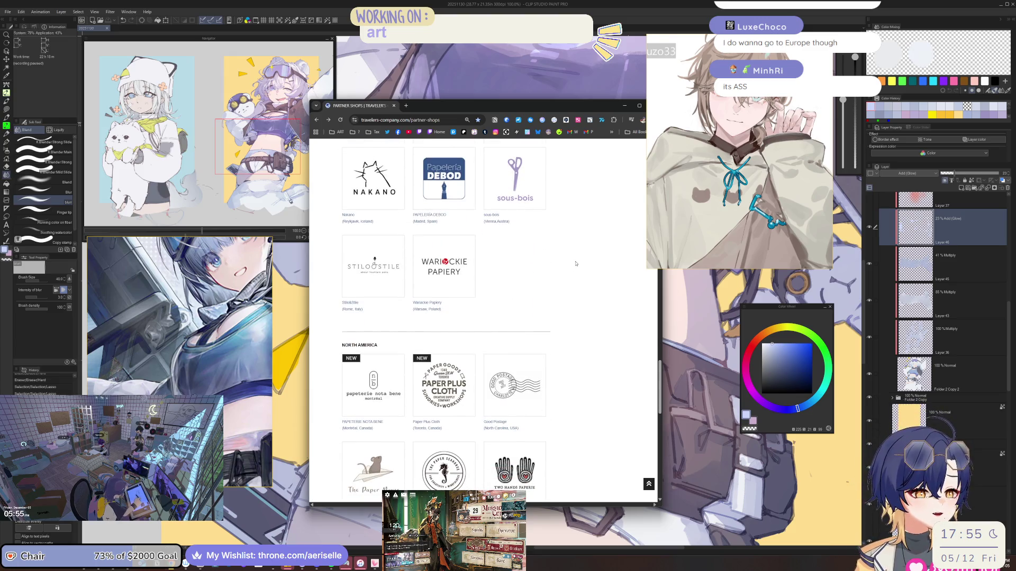
{"action": "scroll", "coordinate": [466, 334], "scroll_direction": "down", "scroll_amount": 10}
{"action": "scroll", "coordinate": [466, 333], "scroll_direction": "up", "scroll_amount": 1}
{"action": "scroll", "coordinate": [466, 333], "scroll_direction": "up", "scroll_amount": 12}
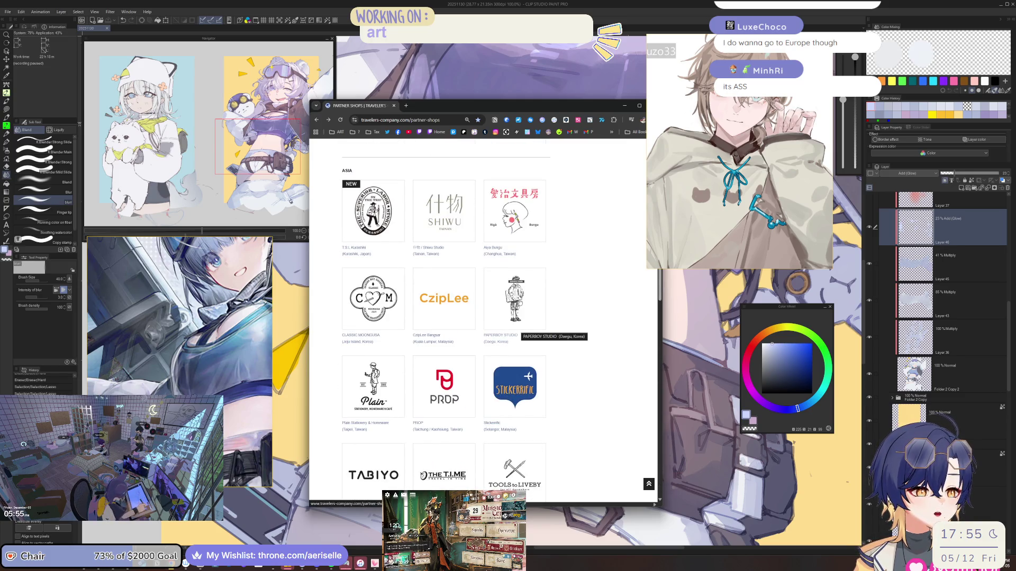
{"action": "scroll", "coordinate": [493, 363], "scroll_direction": "down", "scroll_amount": 10}
{"action": "scroll", "coordinate": [493, 363], "scroll_direction": "down", "scroll_amount": 7}
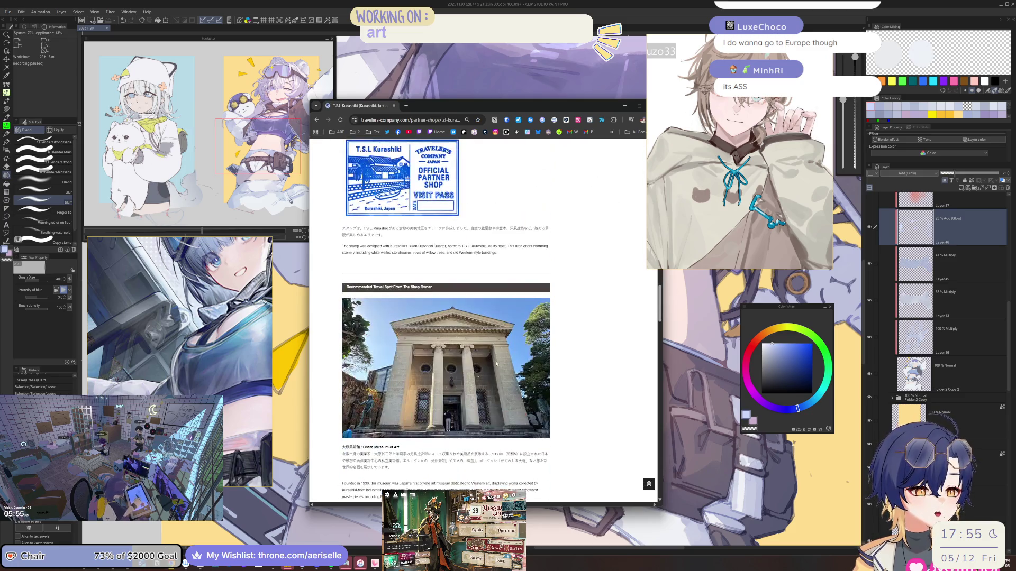
{"action": "scroll", "coordinate": [493, 363], "scroll_direction": "up", "scroll_amount": 3}
{"action": "left_click_drag", "start_coordinate": [510, 111], "coordinate": [488, 114]}
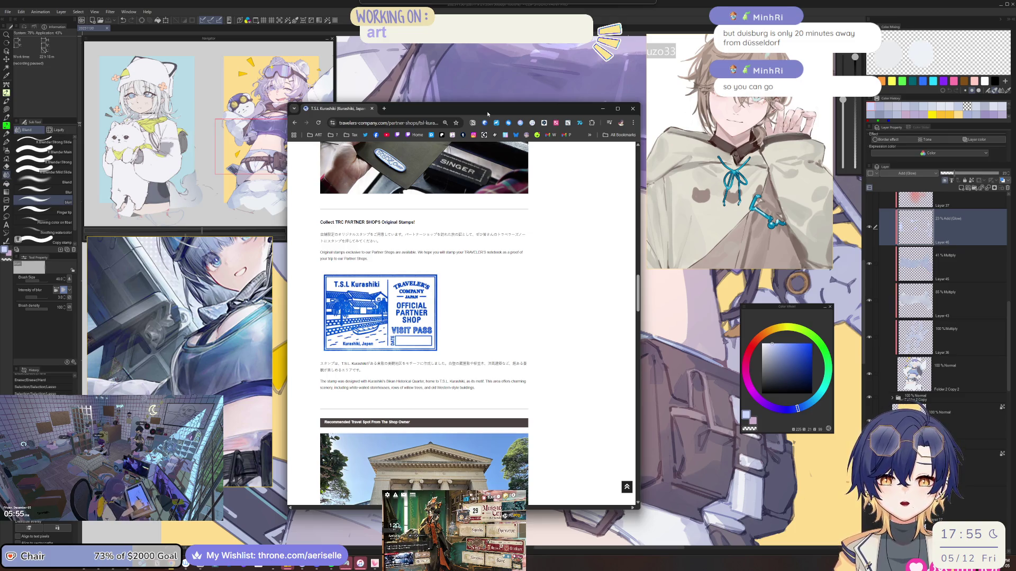
{"action": "left_click", "coordinate": [630, 112]}
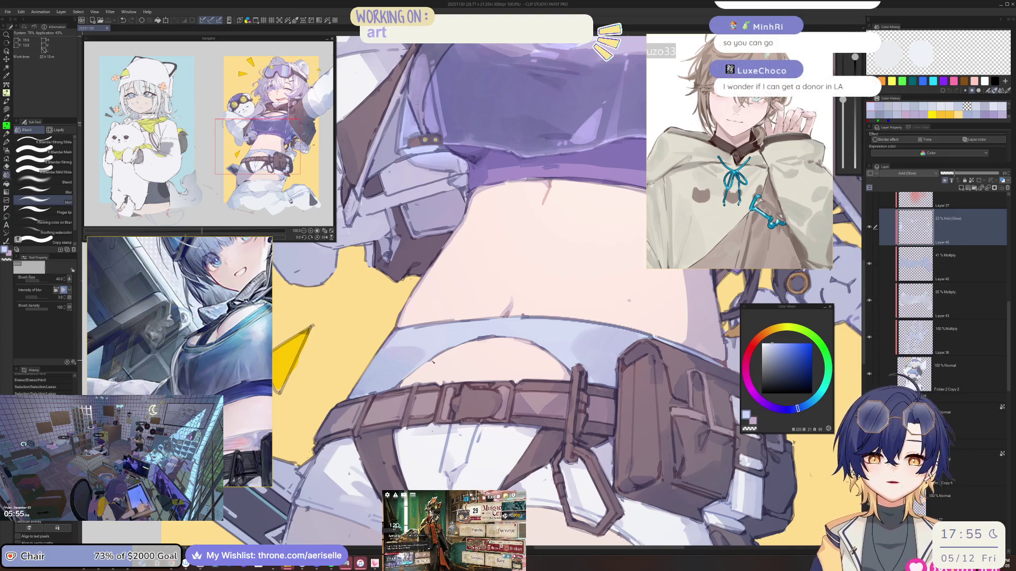
Step: Rotate the view, zoom to 150% on the belt, deselect, and pick the custom pen brush
{"action": "key", "text": "minus"}
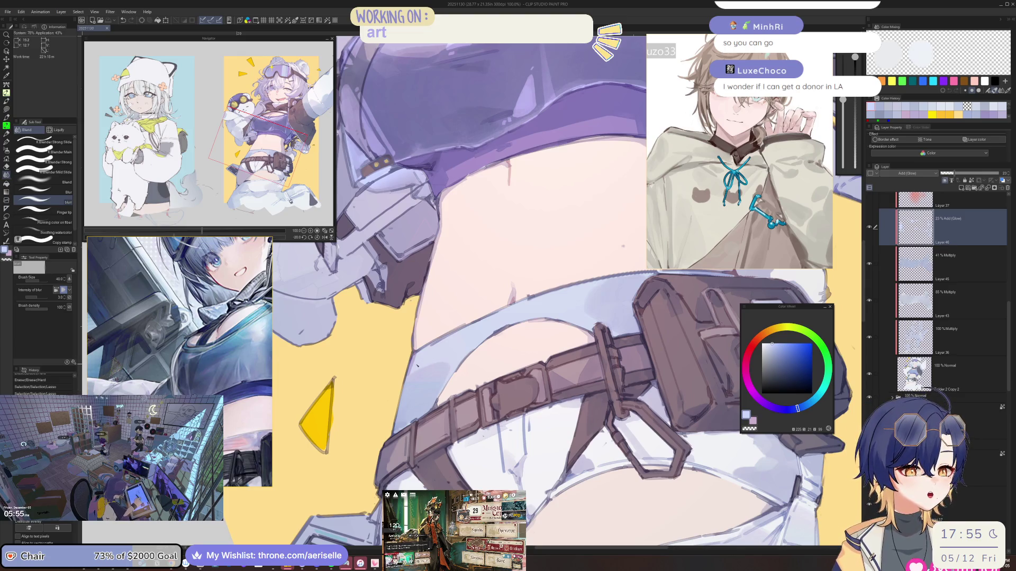
{"action": "key", "text": "ctrl+plus"}
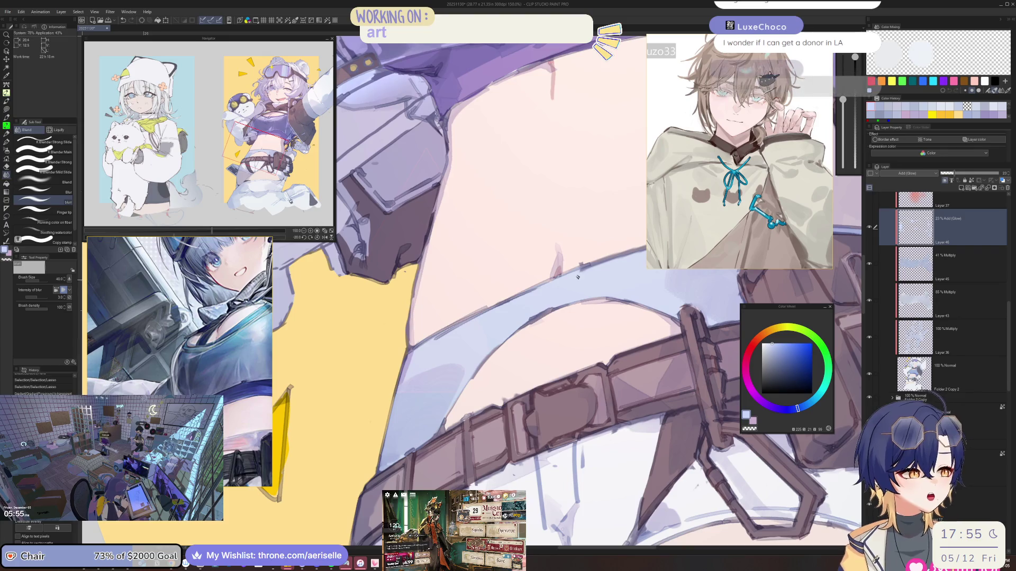
{"action": "key", "text": "ctrl+minus"}
{"action": "key", "text": "ctrl+minus"}
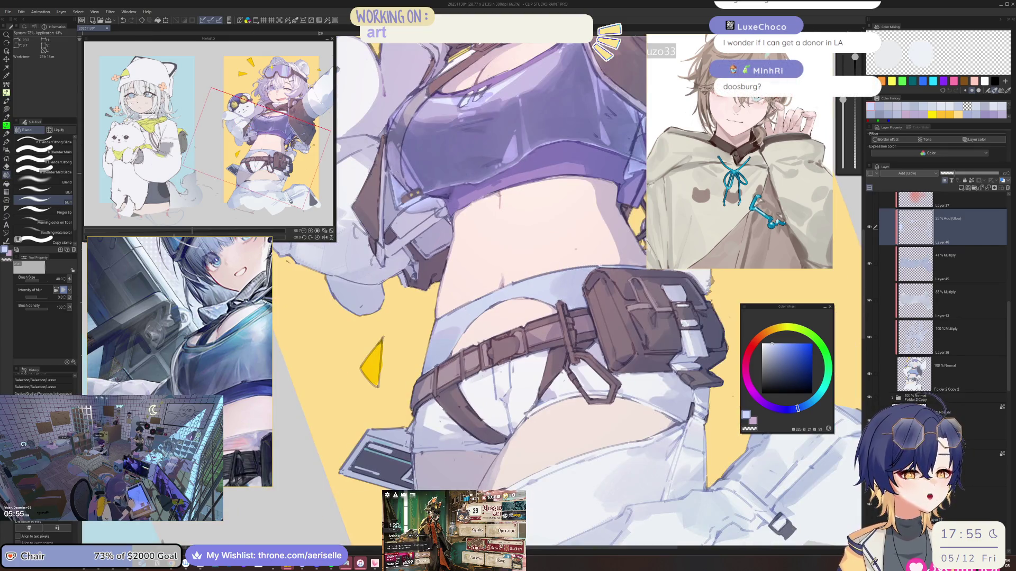
{"action": "key", "text": "ctrl+plus"}
{"action": "key", "text": "ctrl+plus"}
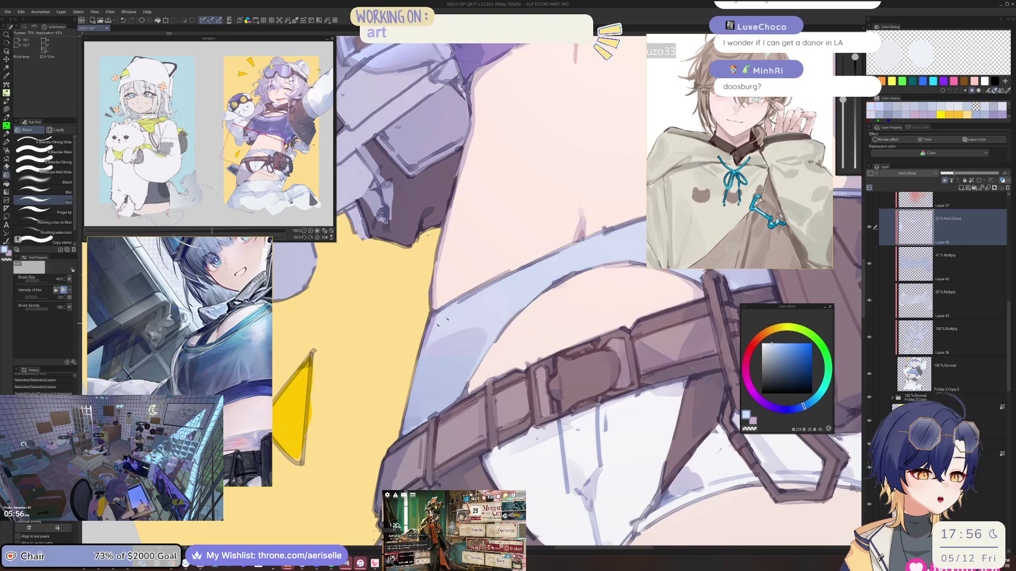
{"action": "key", "text": "ctrl+d"}
{"action": "key", "text": "p"}
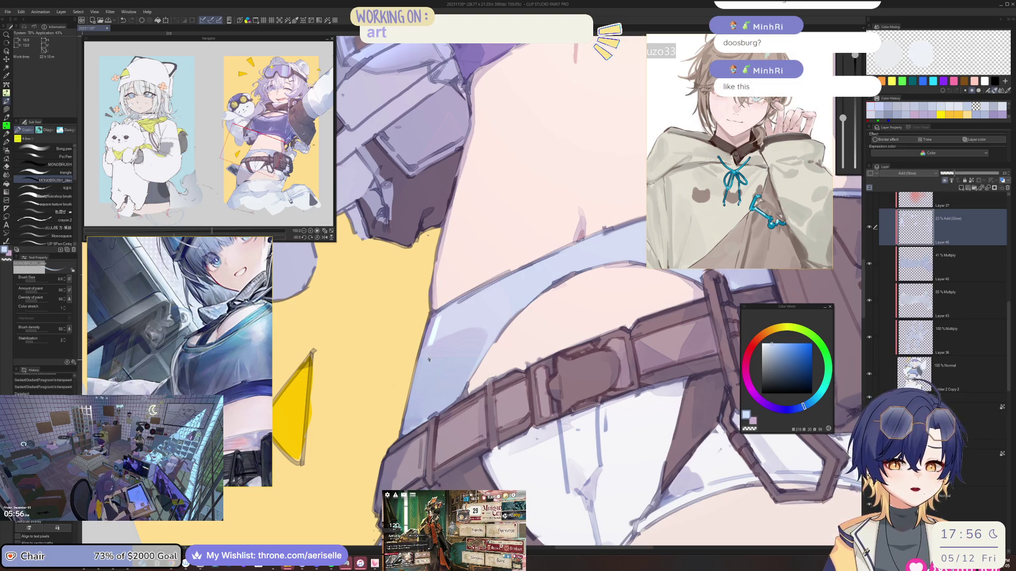
{"action": "key", "text": "ctrl+plus"}
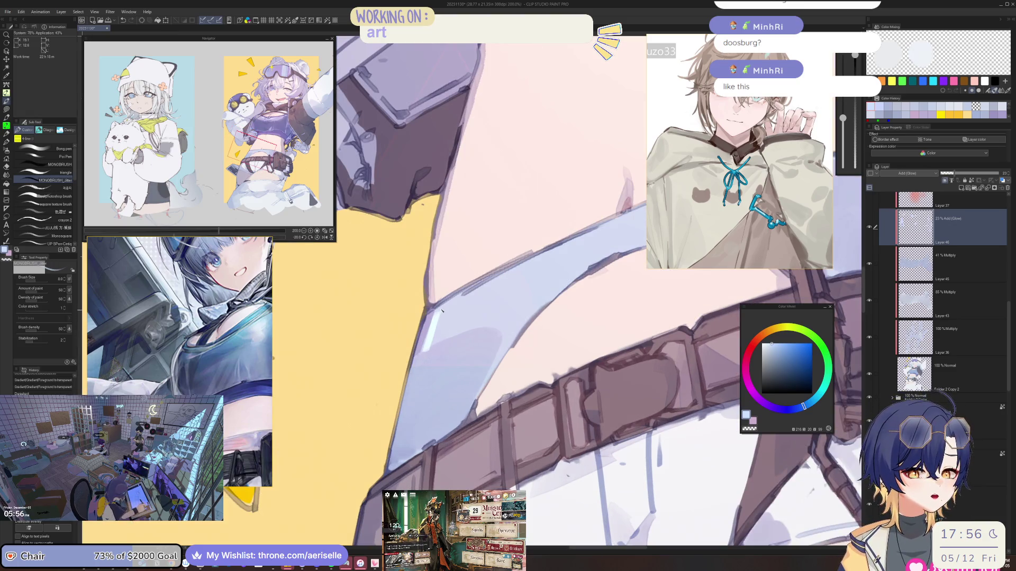
Step: Paint soft light highlights over the bluish shading of the shorts
{"action": "left_click", "coordinate": [439, 317]}
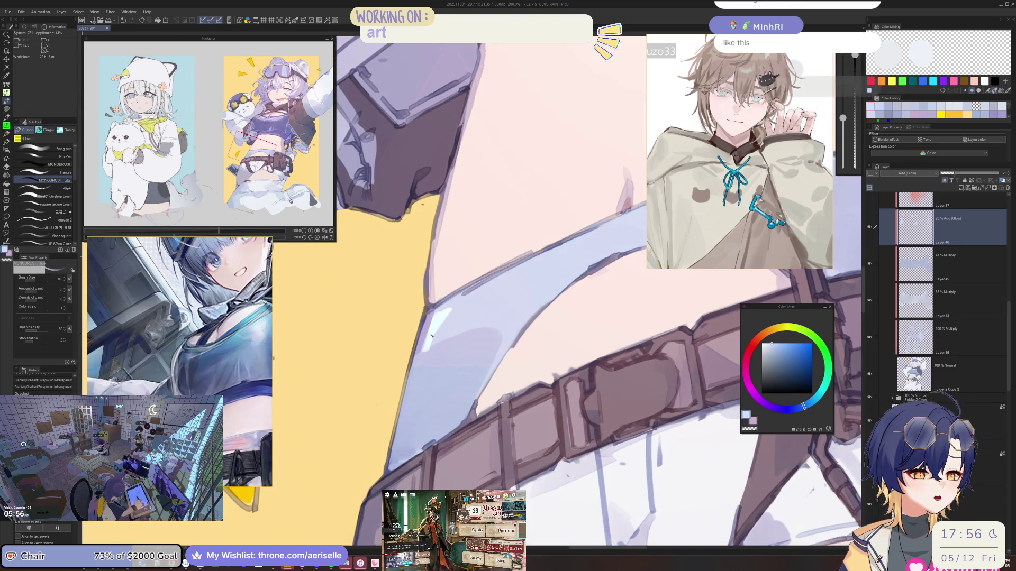
{"action": "left_click_drag", "start_coordinate": [442, 312], "coordinate": [422, 364]}
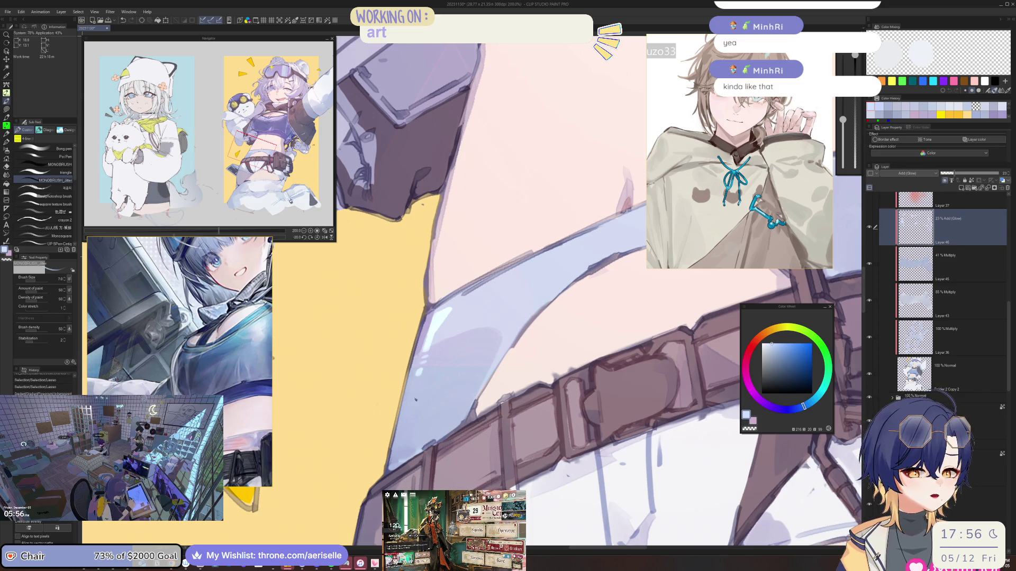
{"action": "scroll", "coordinate": [442, 310], "scroll_direction": "down", "scroll_amount": 5}
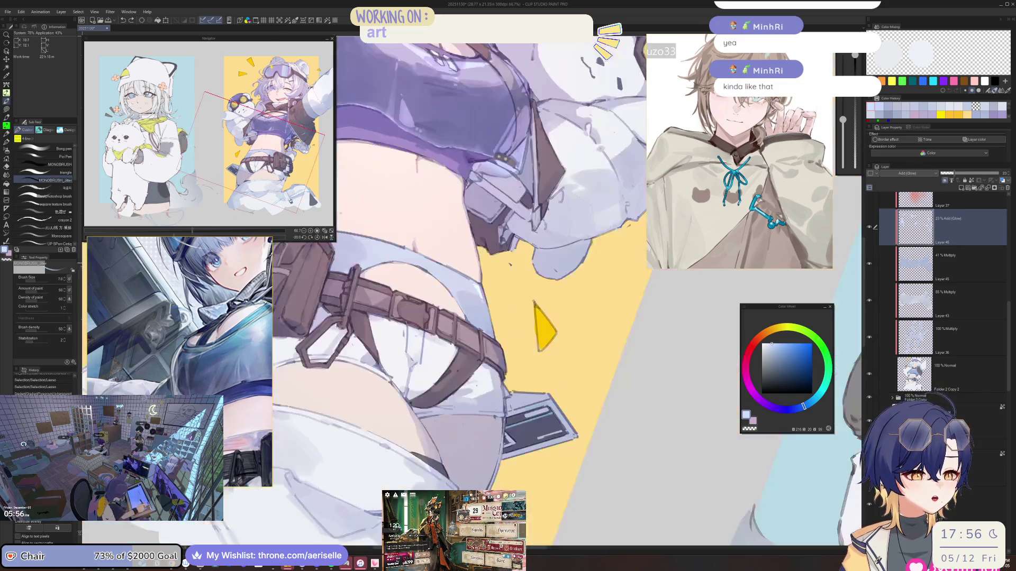
{"action": "scroll", "coordinate": [514, 269], "scroll_direction": "up", "scroll_amount": 5}
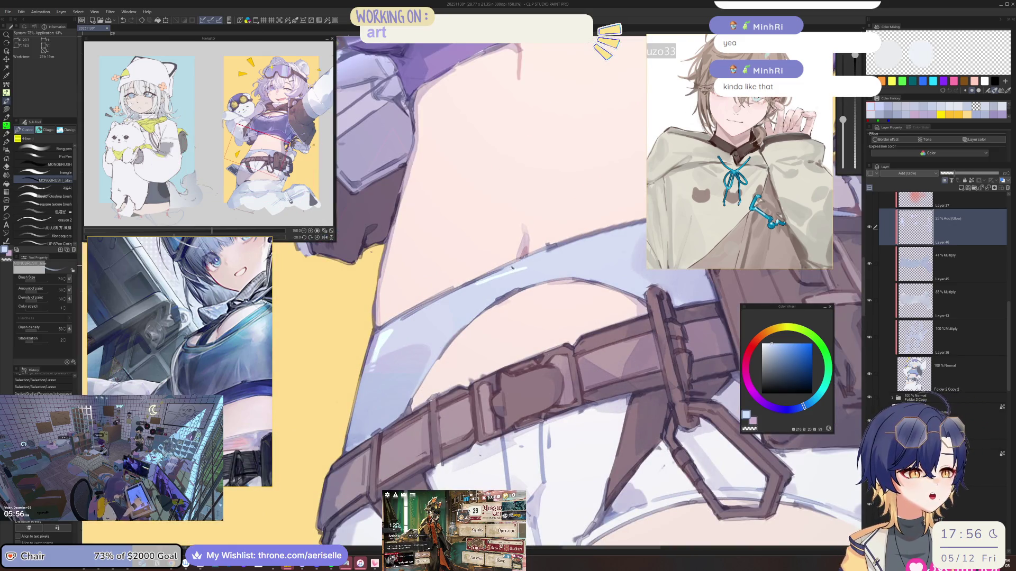
Step: Draw a freehand selection on the painting, then clear it
{"action": "mouse_move", "coordinate": [476, 286]}
{"action": "left_mouse_down"}
{"action": "mouse_move", "coordinate": [545, 252]}
{"action": "mouse_move", "coordinate": [533, 256]}
{"action": "left_mouse_up"}
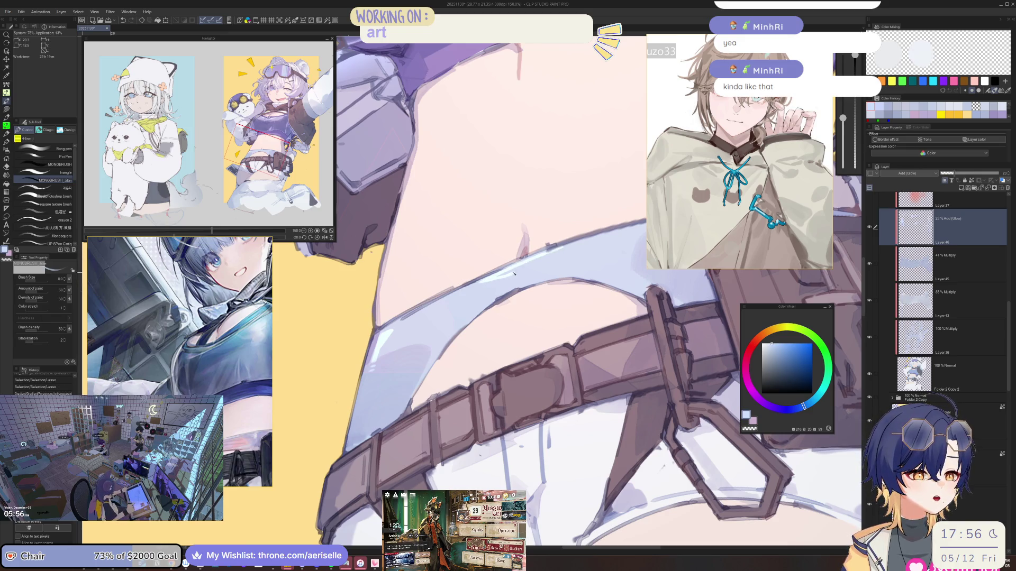
{"action": "key", "text": "ctrl+d"}
{"action": "scroll", "coordinate": [474, 292], "scroll_direction": "down", "scroll_amount": 5}
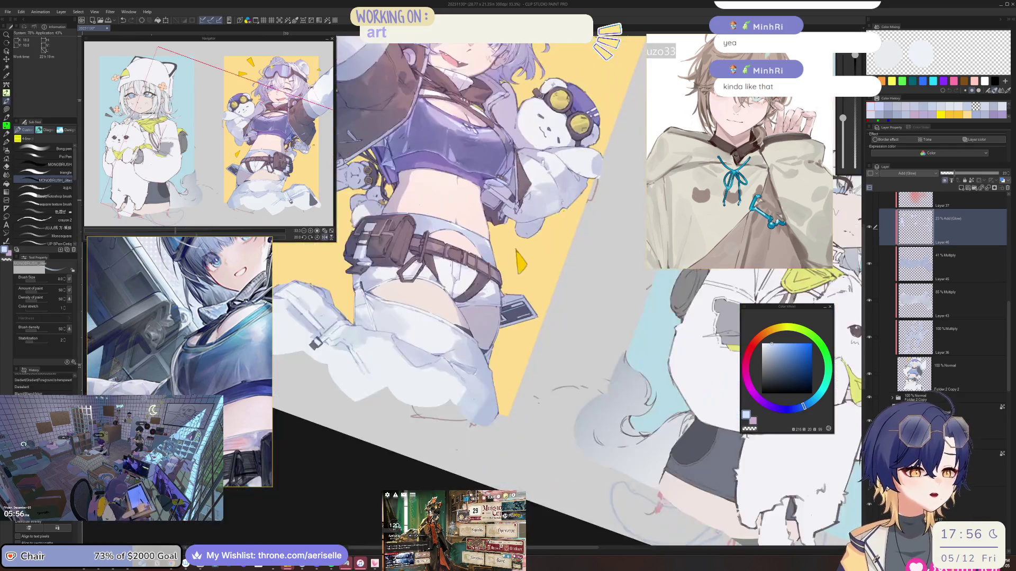
{"action": "scroll", "coordinate": [505, 291], "scroll_direction": "up", "scroll_amount": 3}
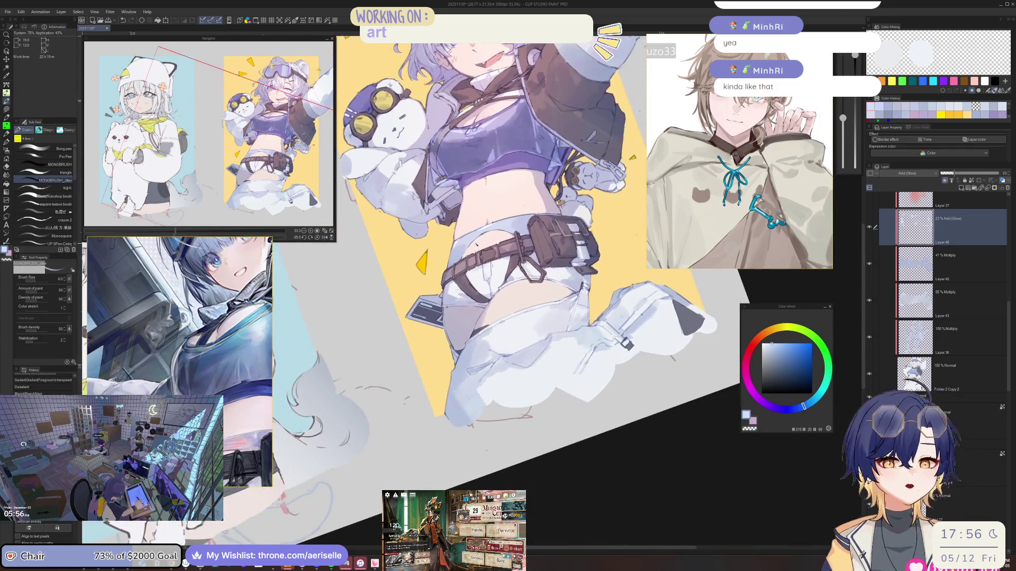
{"action": "scroll", "coordinate": [529, 291], "scroll_direction": "up", "scroll_amount": 6}
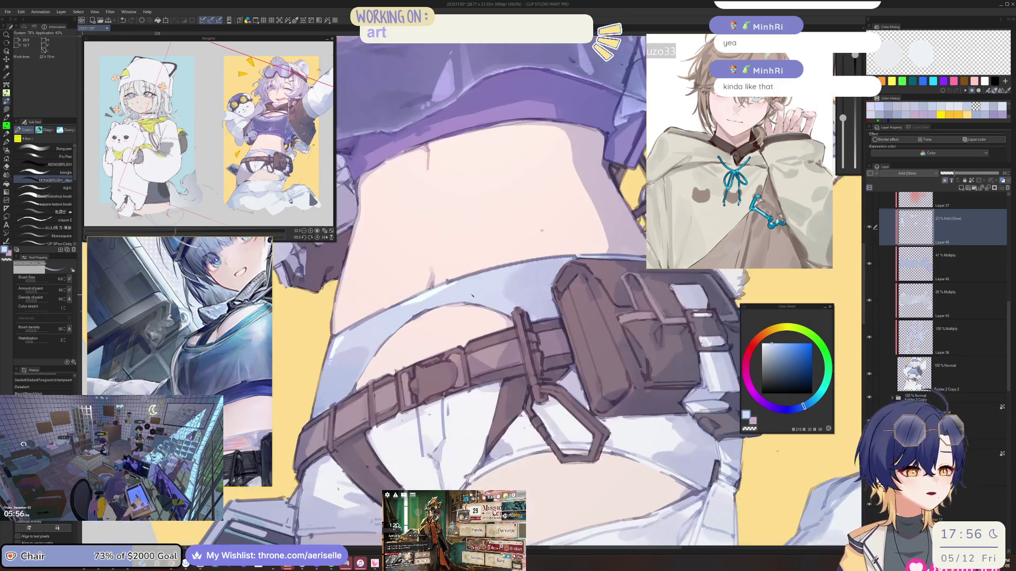
Step: Recentre on the belt and bag, add a small light mark on the blade, and set brush size 6
{"action": "key", "text": "e"}
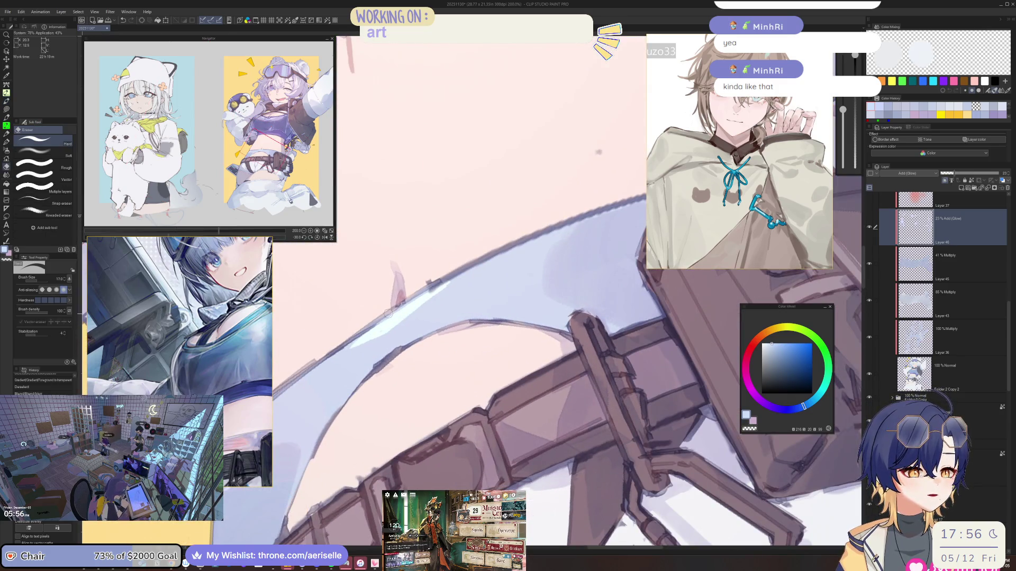
{"action": "scroll", "coordinate": [465, 273], "scroll_direction": "down", "scroll_amount": 3}
{"action": "left_click_drag", "start_coordinate": [518, 282], "coordinate": [511, 290]}
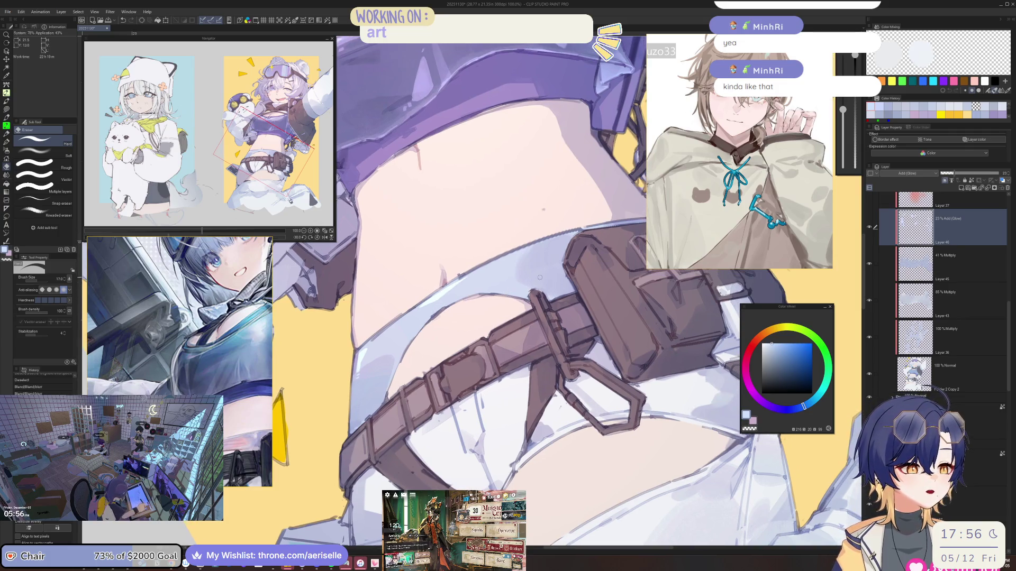
{"action": "scroll", "coordinate": [527, 249], "scroll_direction": "up", "scroll_amount": 3}
{"action": "key", "text": "b"}
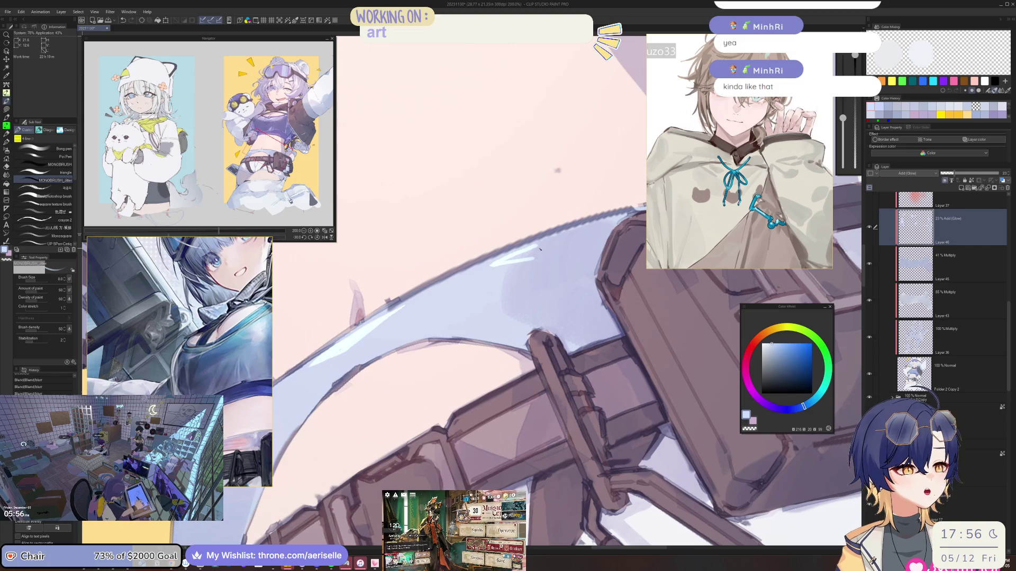
{"action": "left_click_drag", "start_coordinate": [526, 256], "coordinate": [537, 249]}
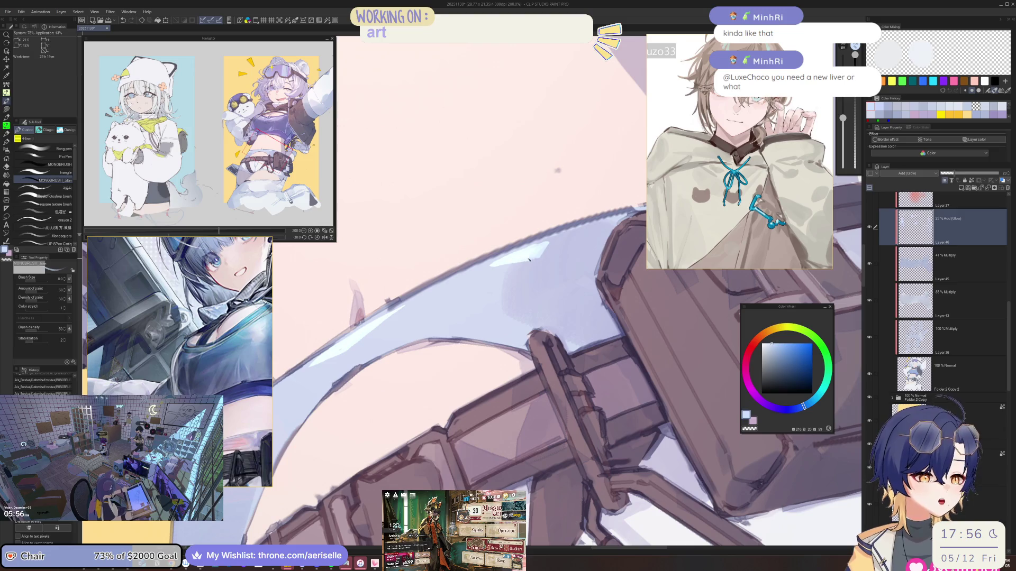
{"action": "key", "text": "bracketleft"}
{"action": "key", "text": "bracketleft"}
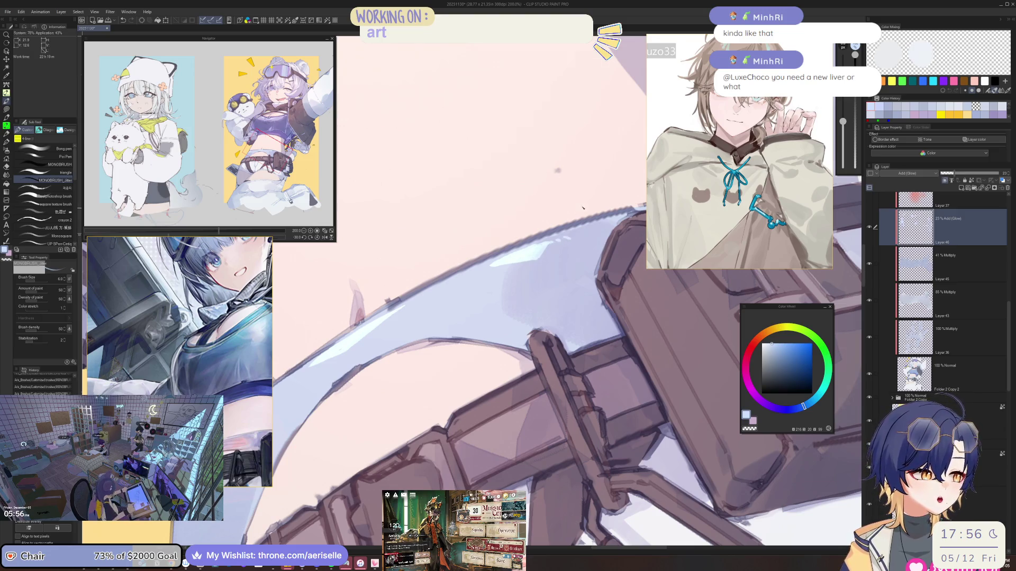
Step: Tilt the canvas view and paint light strokes along the sleeve edge
{"action": "scroll", "coordinate": [583, 207], "scroll_direction": "down", "scroll_amount": 4}
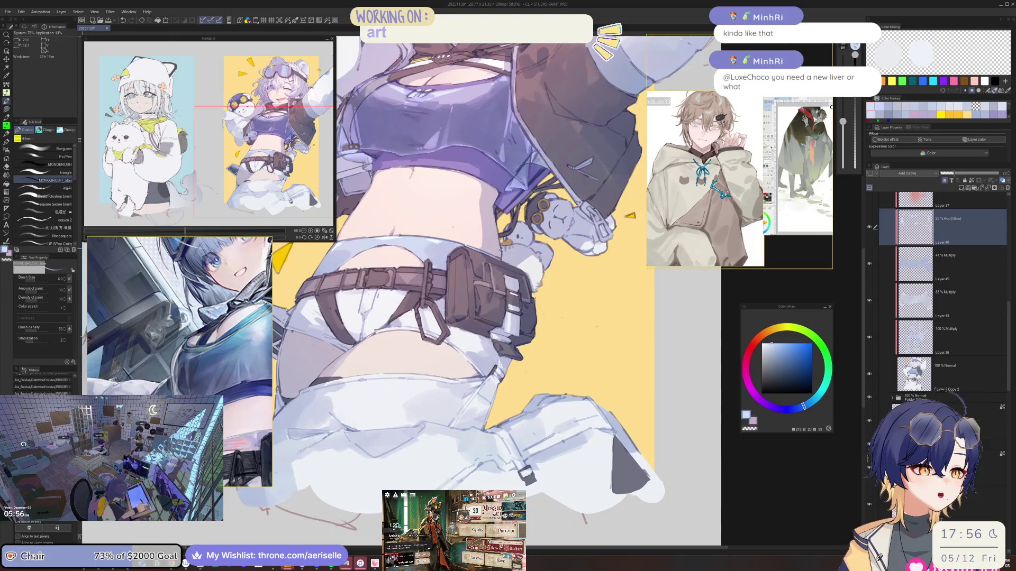
{"action": "left_click_drag", "start_coordinate": [582, 208], "coordinate": [529, 248]}
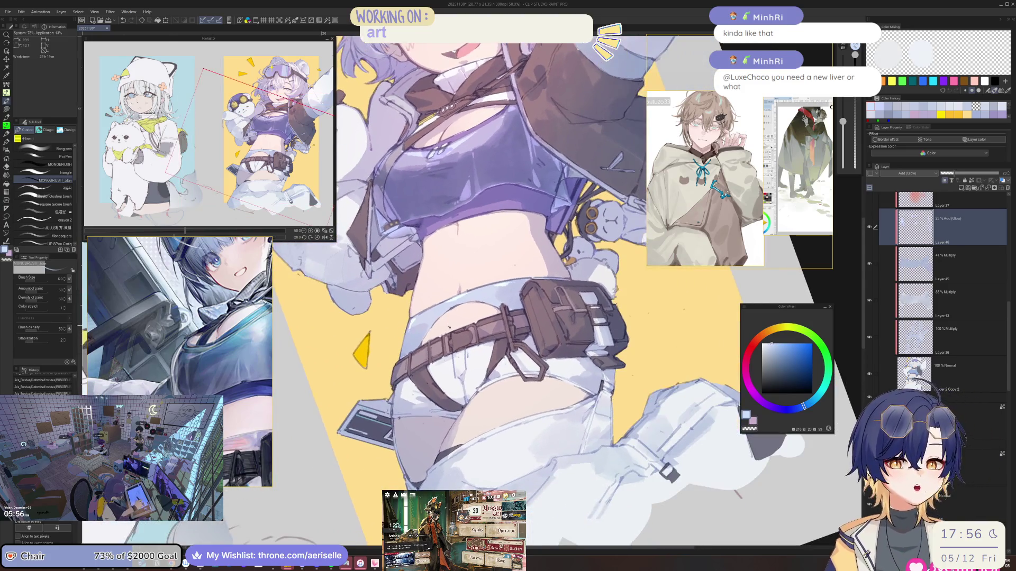
{"action": "scroll", "coordinate": [407, 328], "scroll_direction": "up", "scroll_amount": 3}
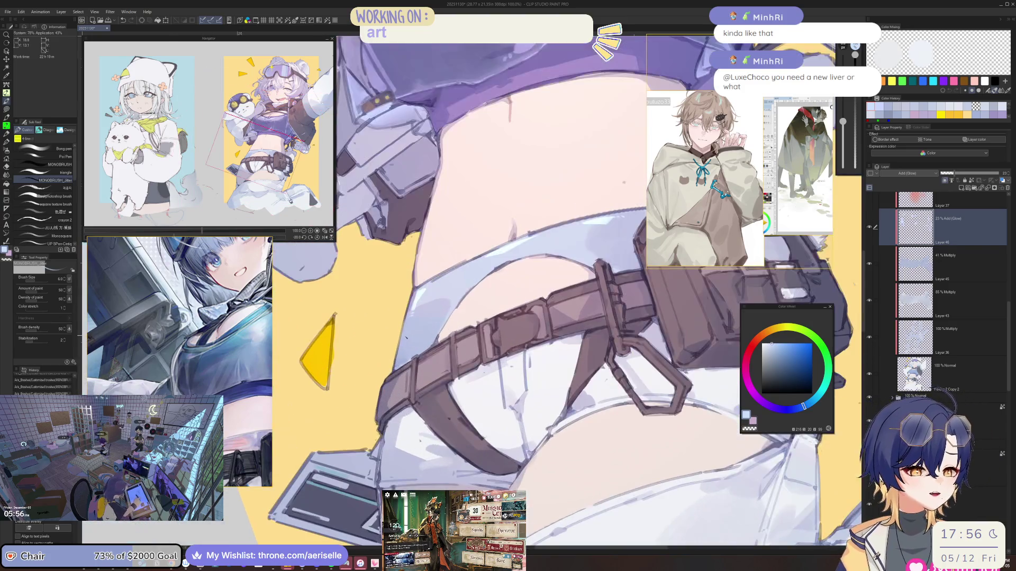
{"action": "scroll", "coordinate": [408, 329], "scroll_direction": "up", "scroll_amount": 3}
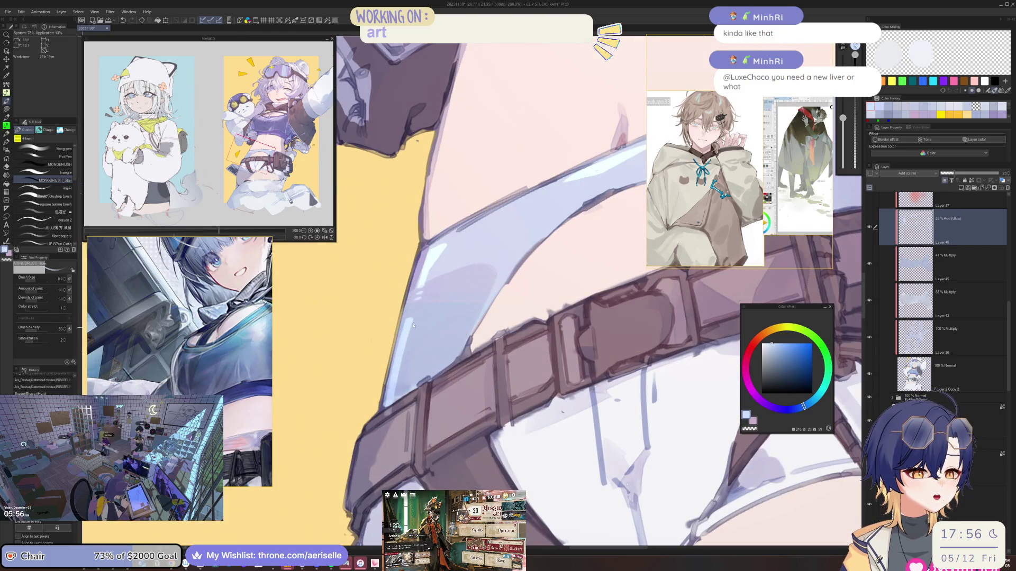
{"action": "left_click_drag", "start_coordinate": [395, 403], "coordinate": [411, 333]}
{"action": "mouse_move", "coordinate": [415, 381]}
{"action": "left_mouse_down"}
{"action": "mouse_move", "coordinate": [408, 332]}
{"action": "mouse_move", "coordinate": [401, 344]}
{"action": "left_mouse_up"}
{"action": "mouse_move", "coordinate": [399, 399]}
{"action": "left_mouse_down"}
{"action": "mouse_move", "coordinate": [408, 380]}
{"action": "mouse_move", "coordinate": [476, 328]}
{"action": "left_mouse_up"}
{"action": "scroll", "coordinate": [411, 386], "scroll_direction": "down", "scroll_amount": 3}
{"action": "scroll", "coordinate": [482, 323], "scroll_direction": "up", "scroll_amount": 2}
Step: Straighten and zoom the view onto the belt, and set the brush size to 10
{"action": "key", "text": "e"}
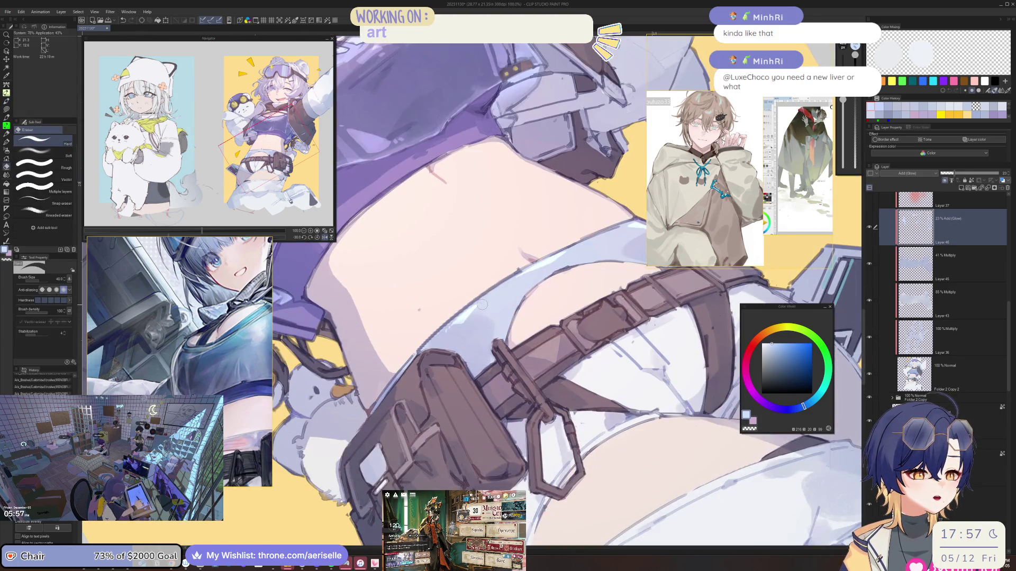
{"action": "scroll", "coordinate": [483, 322], "scroll_direction": "down", "scroll_amount": 3}
{"action": "scroll", "coordinate": [476, 317], "scroll_direction": "up", "scroll_amount": 2}
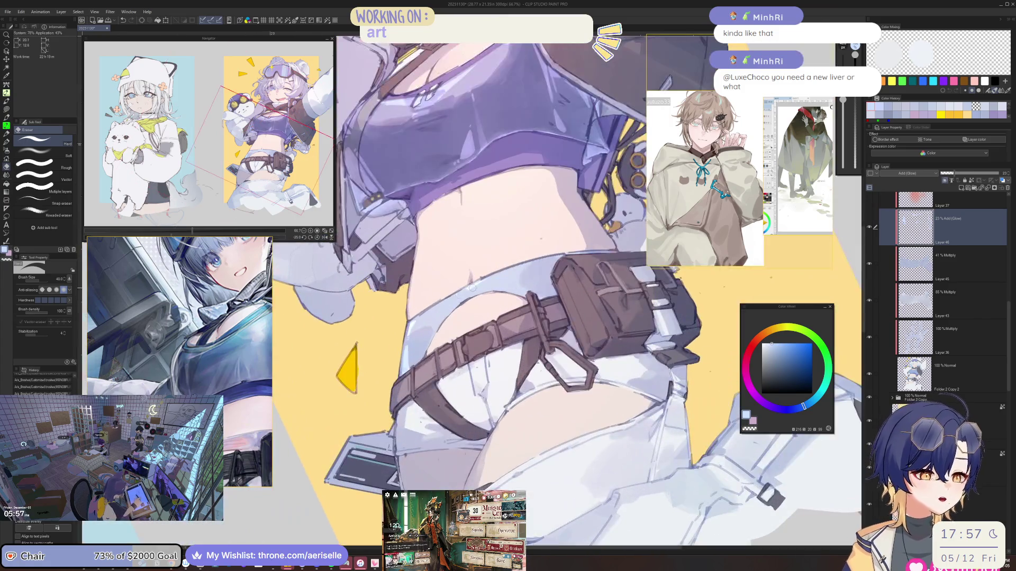
{"action": "mouse_move", "coordinate": [476, 317]}
{"action": "left_mouse_down"}
{"action": "mouse_move", "coordinate": [508, 275]}
{"action": "mouse_move", "coordinate": [489, 304]}
{"action": "left_mouse_up"}
{"action": "scroll", "coordinate": [486, 264], "scroll_direction": "up", "scroll_amount": 2}
{"action": "scroll", "coordinate": [489, 304], "scroll_direction": "up", "scroll_amount": 3}
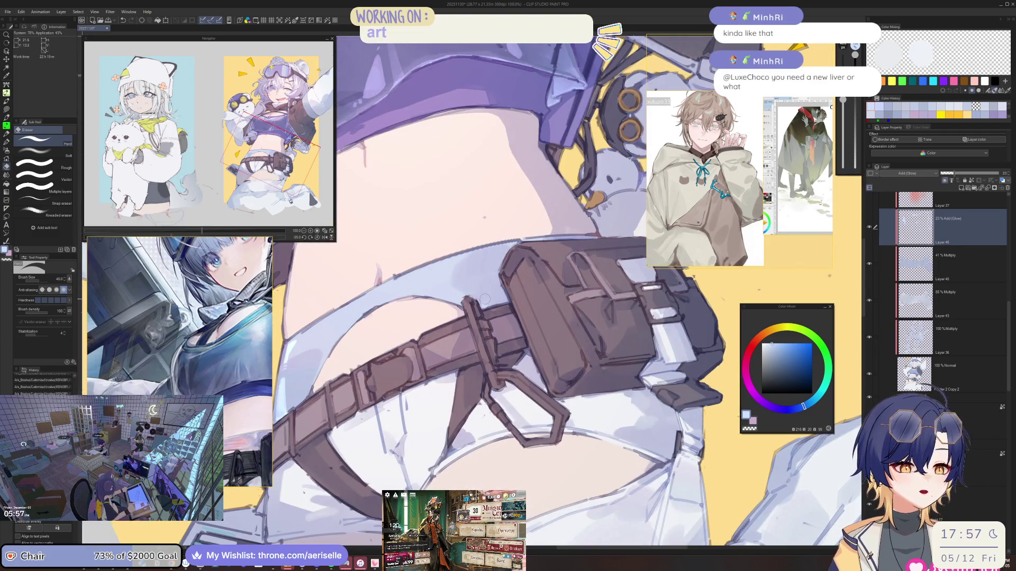
{"action": "key", "text": "b"}
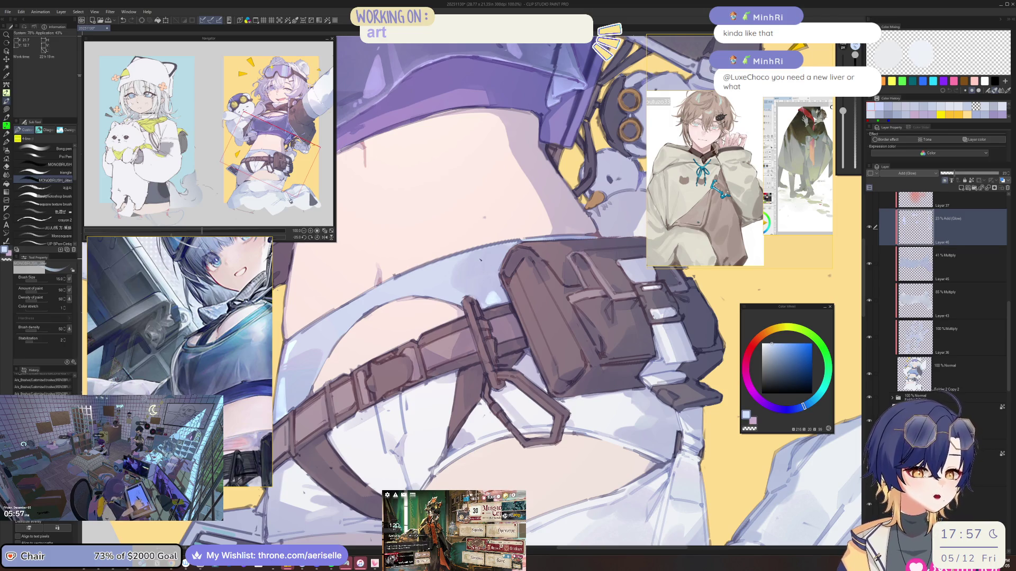
{"action": "key", "text": "bracketleft"}
{"action": "key", "text": "bracketleft"}
{"action": "key", "text": "bracketleft"}
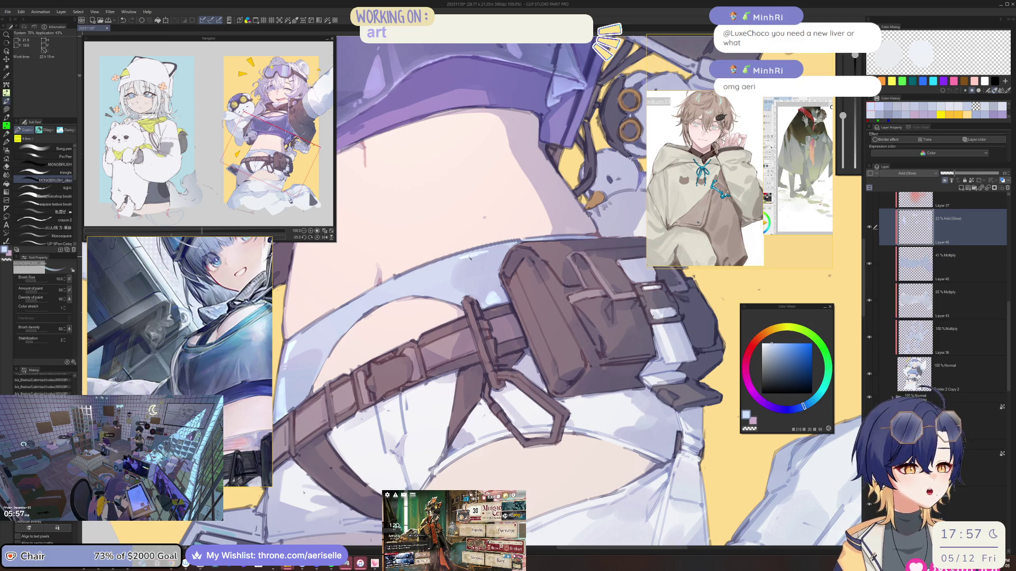
{"action": "scroll", "coordinate": [529, 291], "scroll_direction": "down", "scroll_amount": 5}
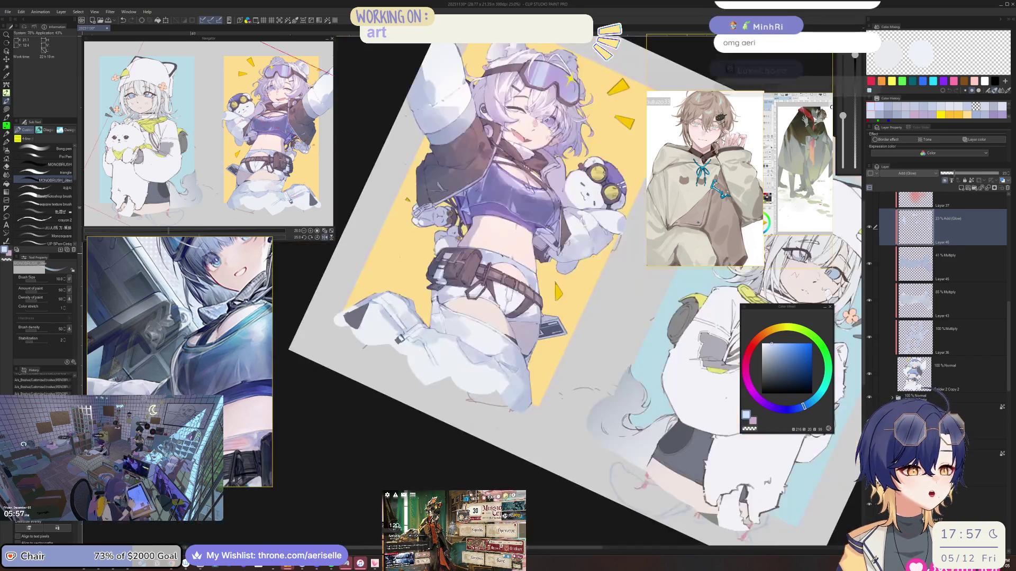
{"action": "scroll", "coordinate": [529, 291], "scroll_direction": "up", "scroll_amount": 5}
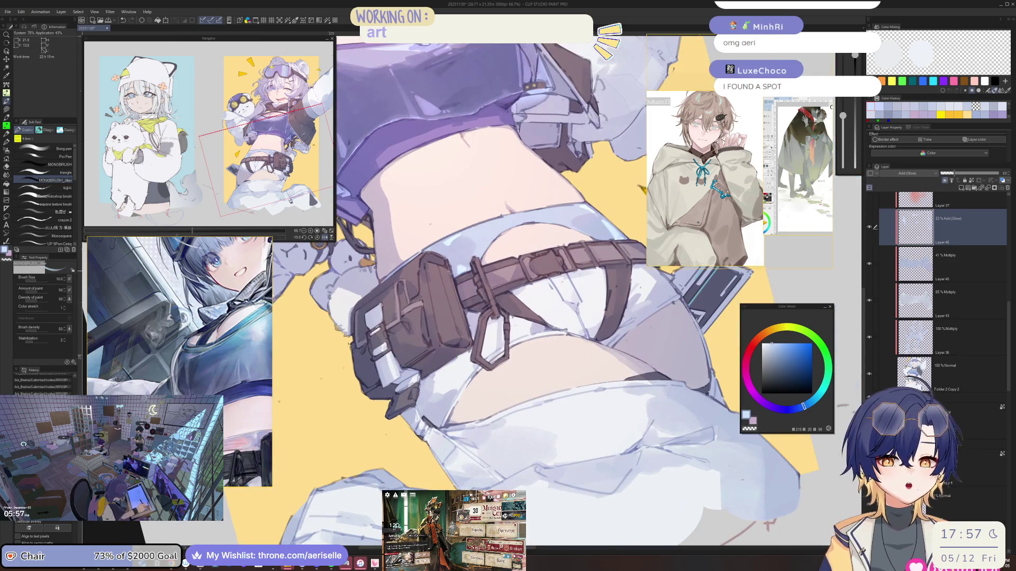
{"action": "scroll", "coordinate": [444, 272], "scroll_direction": "up", "scroll_amount": 1}
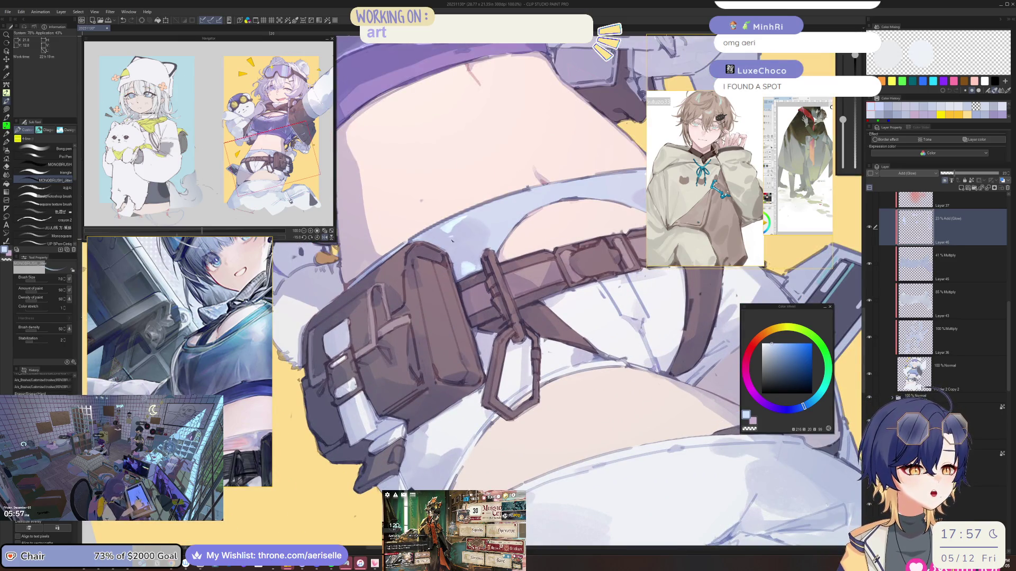
{"action": "scroll", "coordinate": [453, 240], "scroll_direction": "down", "scroll_amount": 3}
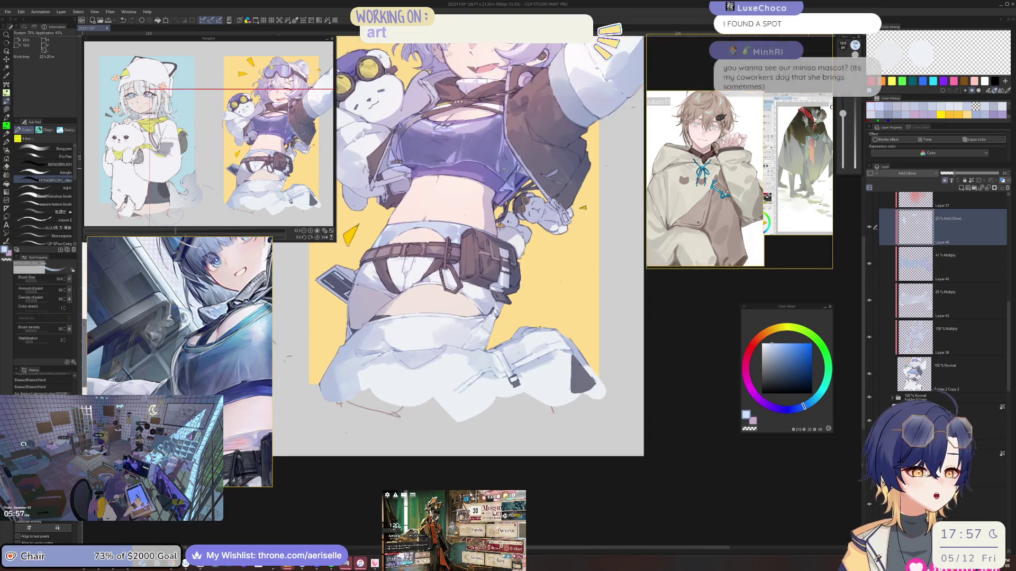
{"action": "scroll", "coordinate": [476, 238], "scroll_direction": "up", "scroll_amount": 2}
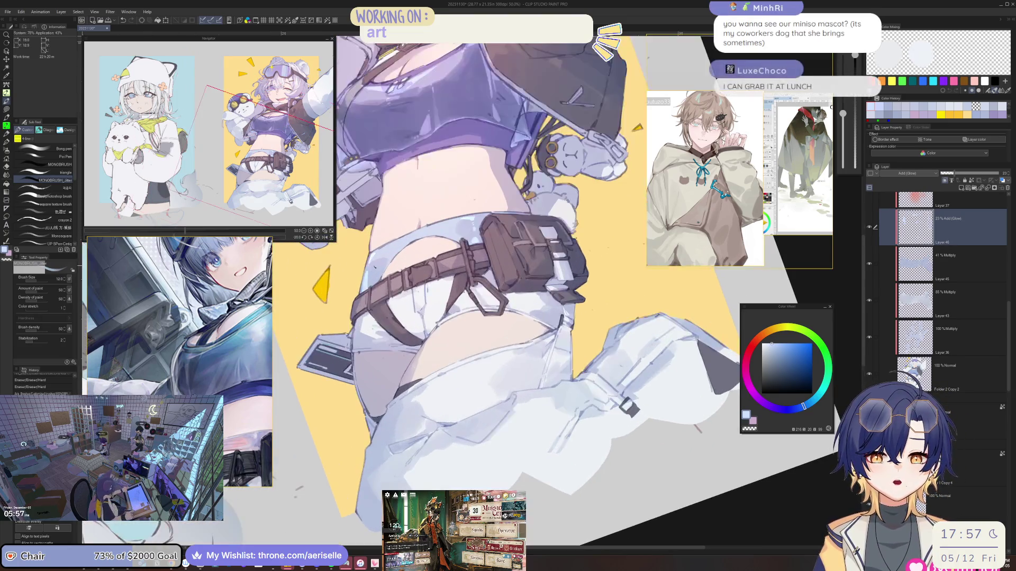
{"action": "scroll", "coordinate": [378, 263], "scroll_direction": "up", "scroll_amount": 1}
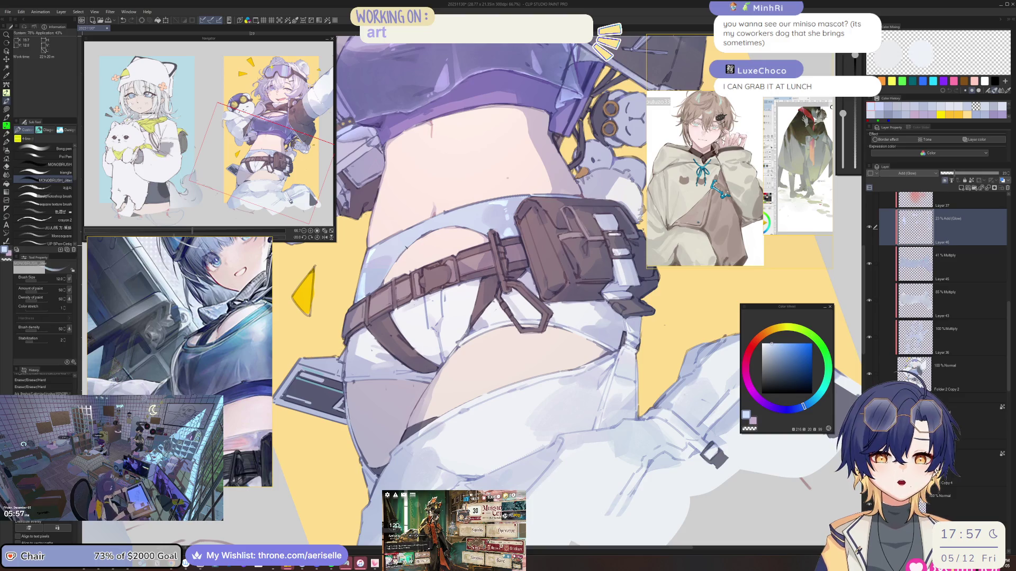
{"action": "scroll", "coordinate": [484, 213], "scroll_direction": "up", "scroll_amount": 3}
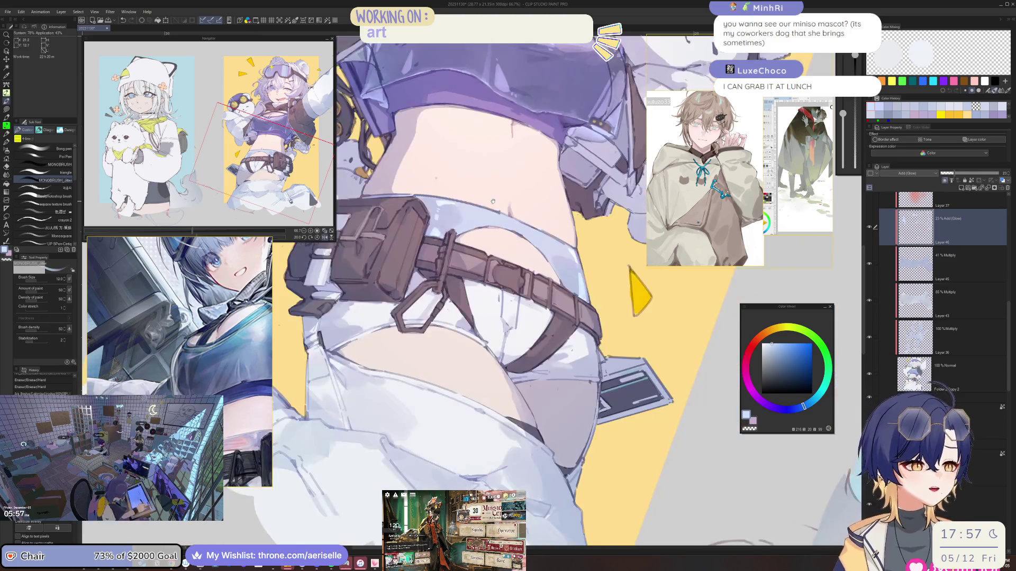
{"action": "scroll", "coordinate": [483, 213], "scroll_direction": "up", "scroll_amount": 2}
Step: Lasso-select the area around the belt and switch to the Gradient tool
{"action": "key", "text": "m"}
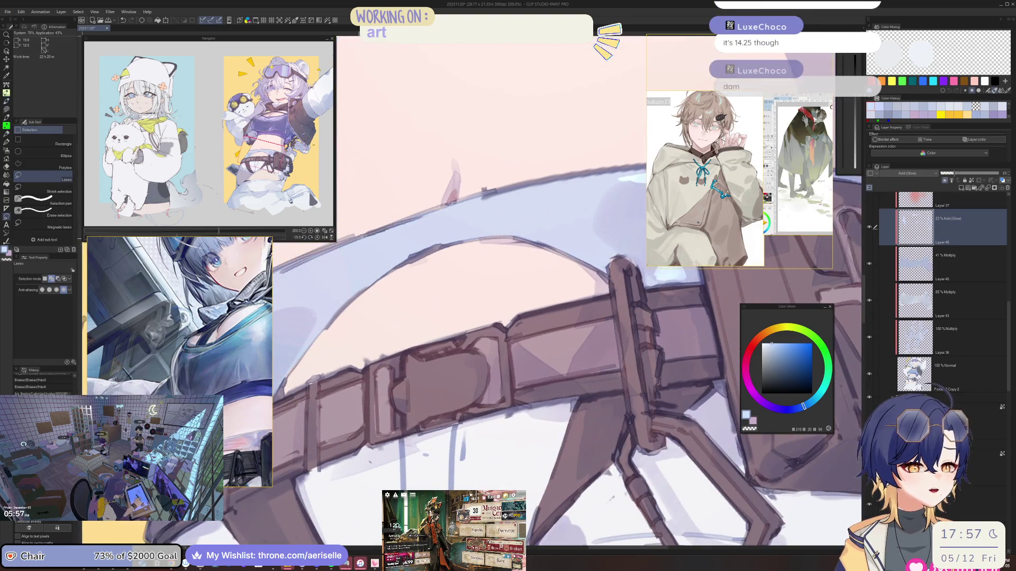
{"action": "mouse_move", "coordinate": [346, 244]}
{"action": "left_mouse_down"}
{"action": "mouse_move", "coordinate": [365, 290]}
{"action": "mouse_move", "coordinate": [487, 236]}
{"action": "mouse_move", "coordinate": [556, 253]}
{"action": "mouse_move", "coordinate": [563, 209]}
{"action": "mouse_move", "coordinate": [540, 198]}
{"action": "left_mouse_up"}
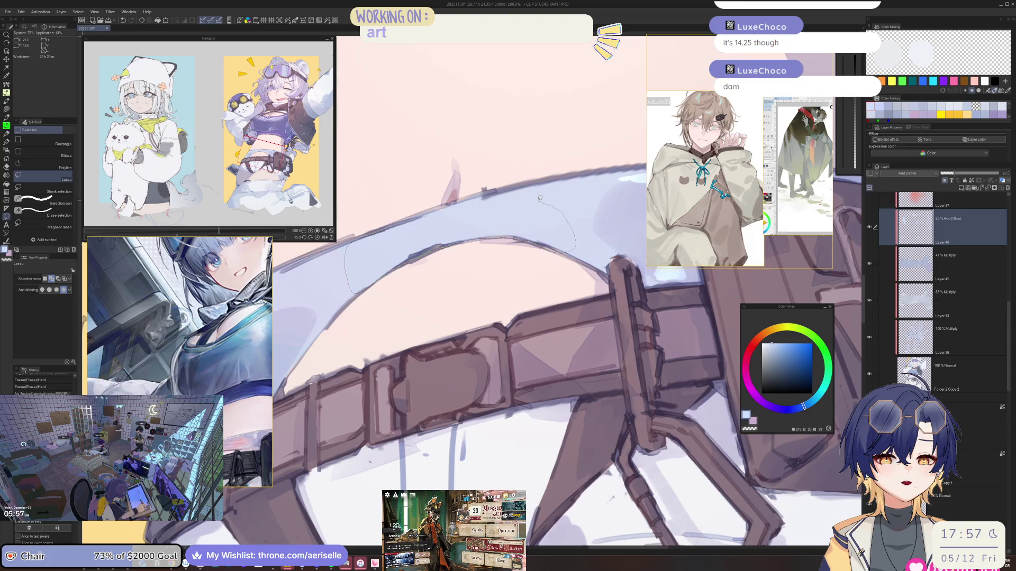
{"action": "left_click_drag", "start_coordinate": [537, 198], "coordinate": [474, 191]}
{"action": "key", "text": "ctrl+0"}
{"action": "key", "text": "g"}
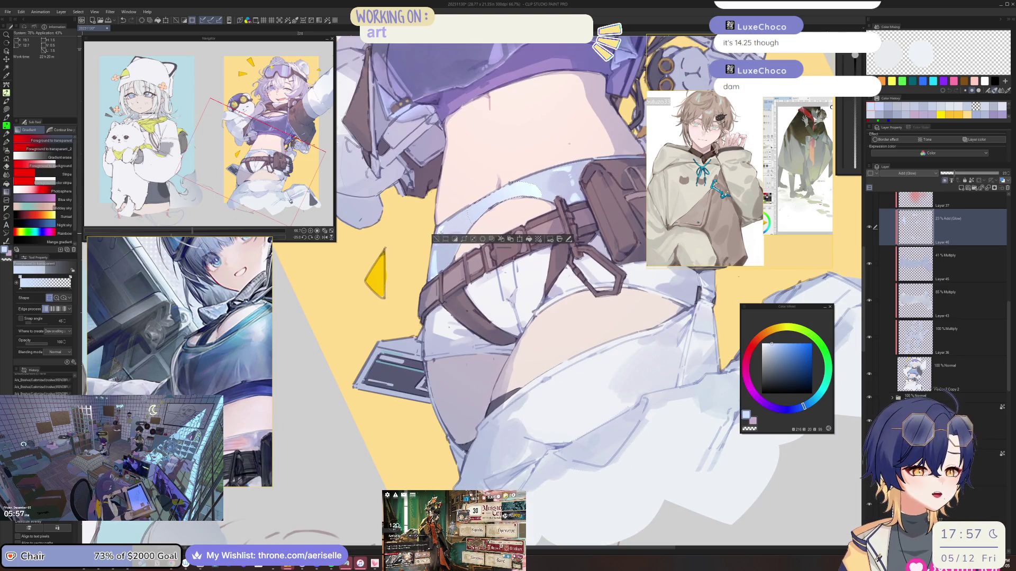
{"action": "key", "text": "ctrl+0"}
{"action": "scroll", "coordinate": [406, 222], "scroll_direction": "up", "scroll_amount": 3}
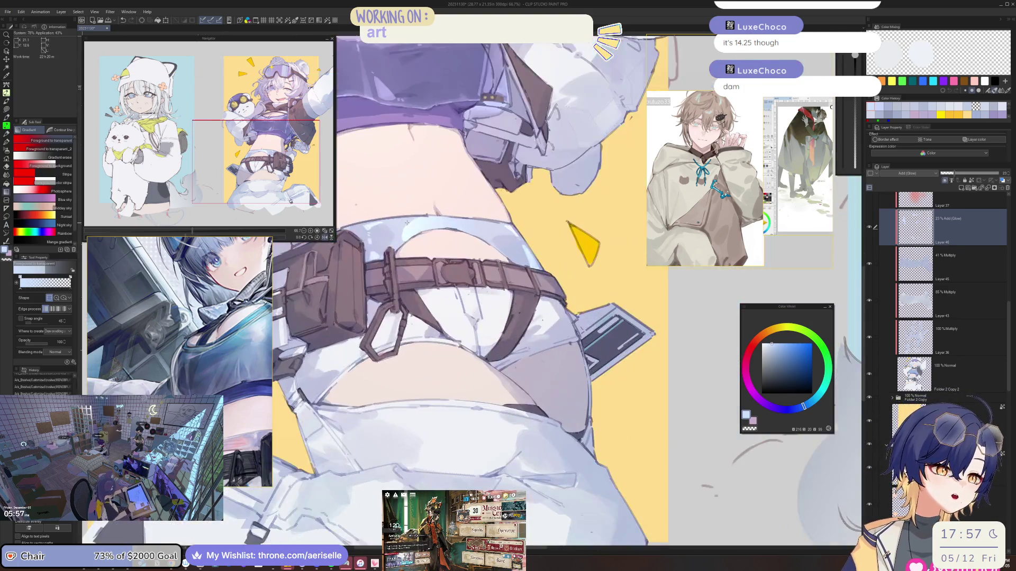
{"action": "key", "text": "ctrl+z"}
Step: Add the area beside the belt to the selection and lay a glow gradient over it
{"action": "key", "text": "m"}
{"action": "mouse_move", "coordinate": [394, 209]}
{"action": "left_mouse_down"}
{"action": "mouse_move", "coordinate": [388, 256]}
{"action": "mouse_move", "coordinate": [398, 277]}
{"action": "mouse_move", "coordinate": [454, 232]}
{"action": "mouse_move", "coordinate": [455, 204]}
{"action": "left_mouse_up"}
{"action": "scroll", "coordinate": [455, 204], "scroll_direction": "down", "scroll_amount": 4}
{"action": "key", "text": "g"}
{"action": "left_click_drag", "start_coordinate": [309, 315], "coordinate": [365, 275]}
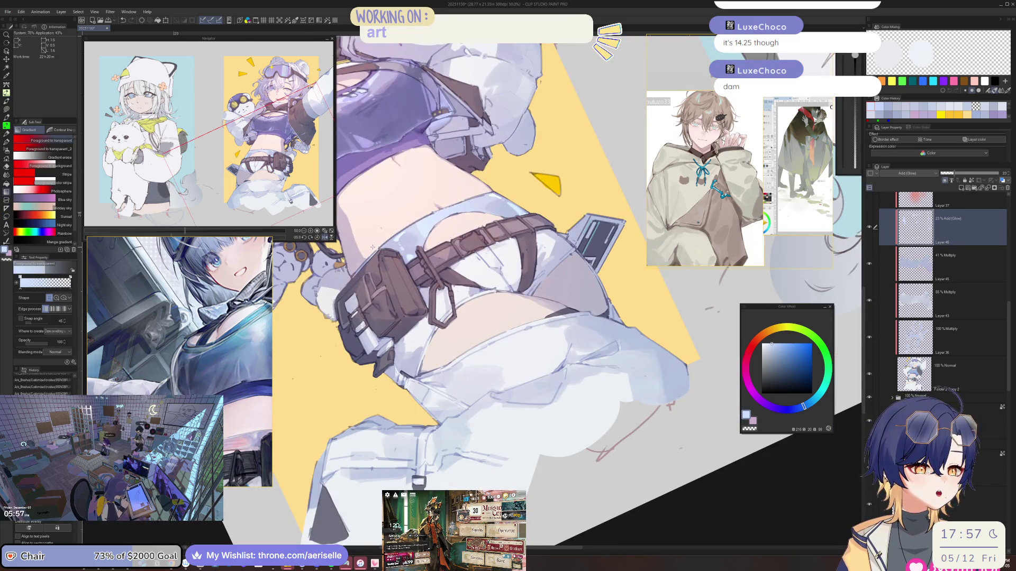
{"action": "scroll", "coordinate": [413, 248], "scroll_direction": "up", "scroll_amount": 4}
Step: Outline another area at the waist, choose the Gradient tool, and mirror the view to check
{"action": "key", "text": "b"}
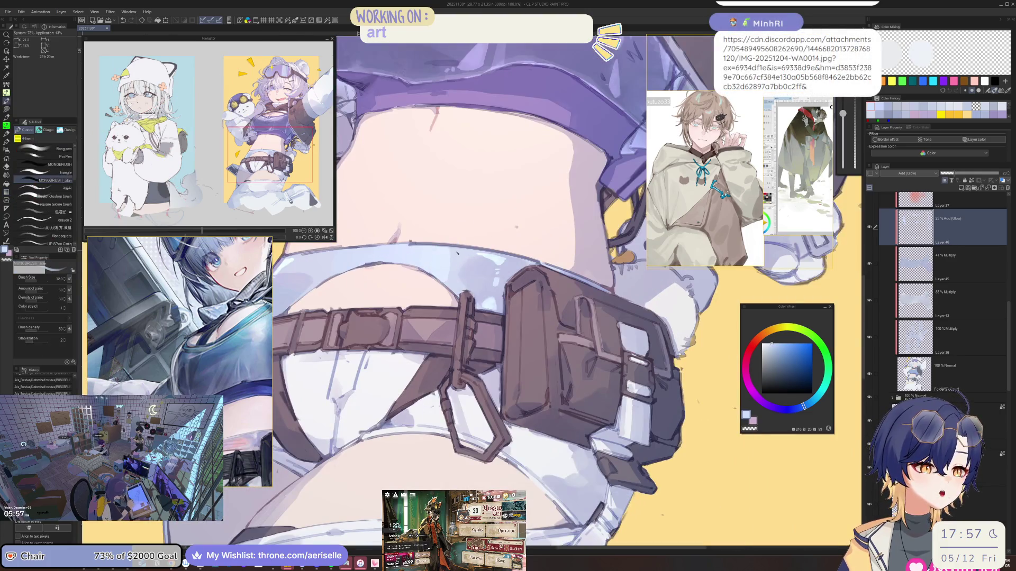
{"action": "key", "text": "m"}
{"action": "mouse_move", "coordinate": [457, 246]}
{"action": "left_mouse_down"}
{"action": "mouse_move", "coordinate": [455, 285]}
{"action": "mouse_move", "coordinate": [459, 275]}
{"action": "left_mouse_up"}
{"action": "scroll", "coordinate": [459, 275], "scroll_direction": "down", "scroll_amount": 5}
{"action": "key", "text": "g"}
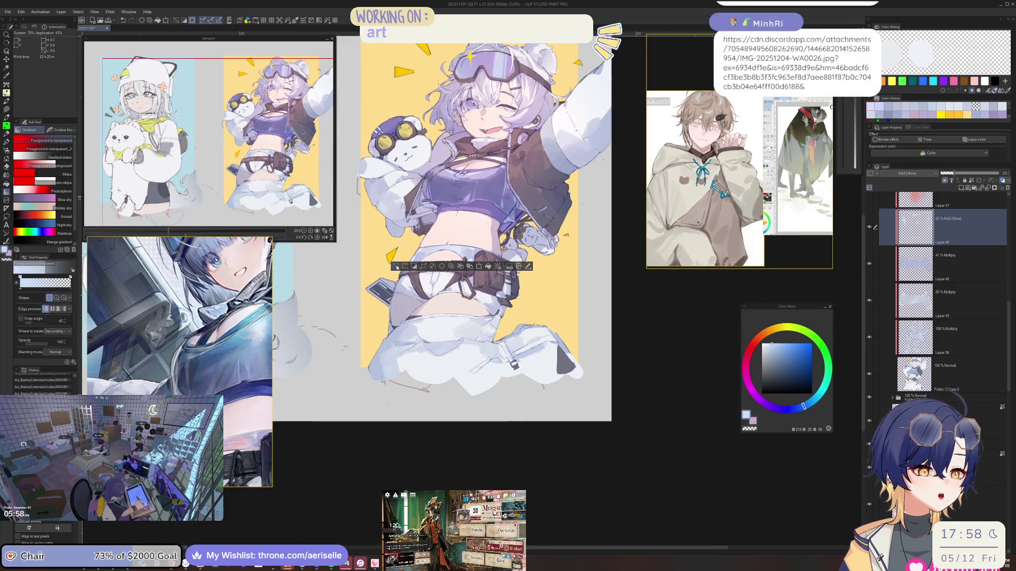
{"action": "key", "text": "h"}
{"action": "scroll", "coordinate": [476, 254], "scroll_direction": "down", "scroll_amount": 2}
{"action": "scroll", "coordinate": [512, 238], "scroll_direction": "up", "scroll_amount": 5}
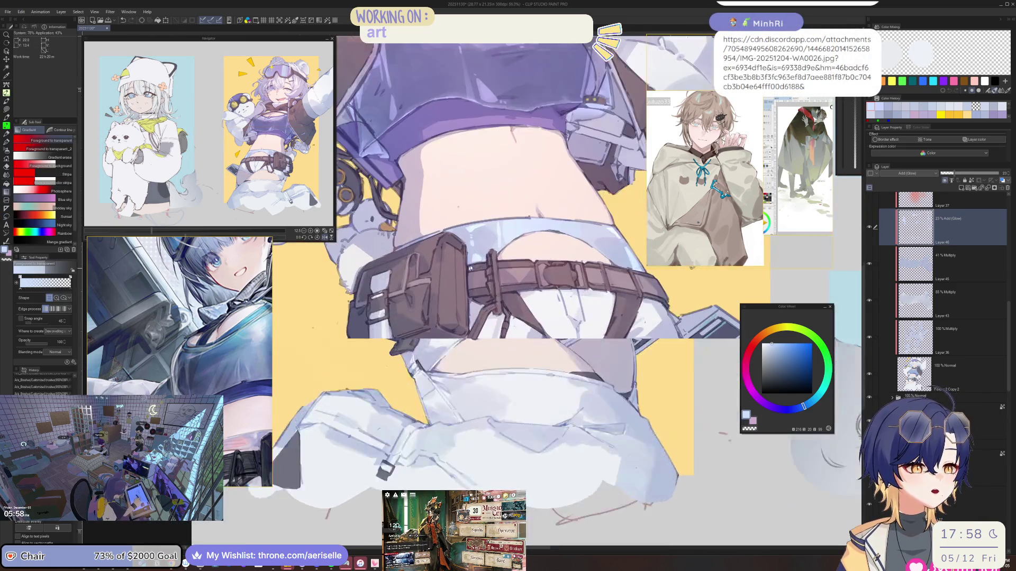
{"action": "key", "text": "h"}
{"action": "scroll", "coordinate": [521, 280], "scroll_direction": "up", "scroll_amount": 1}
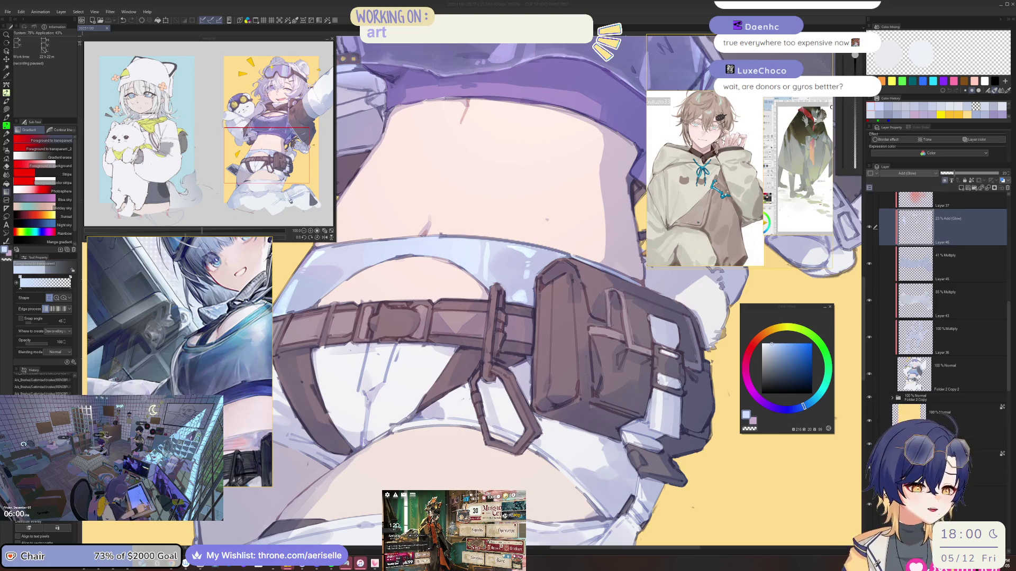
Step: Bring the head into view, mirror the view, and rotate it clockwise around the chest
{"action": "scroll", "coordinate": [480, 249], "scroll_direction": "down", "scroll_amount": 3}
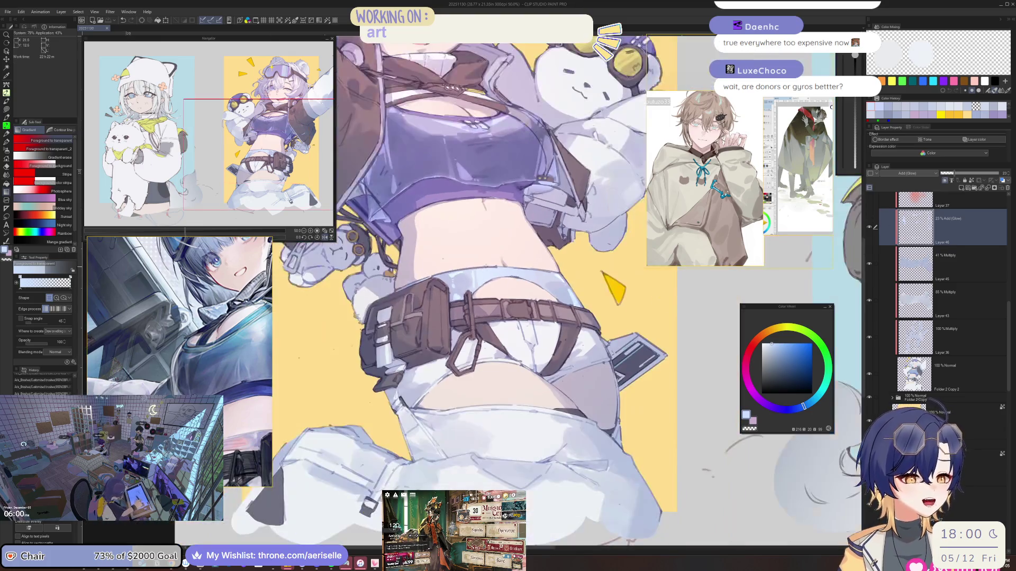
{"action": "left_click_drag", "start_coordinate": [479, 248], "coordinate": [479, 355]}
{"action": "key", "text": "h"}
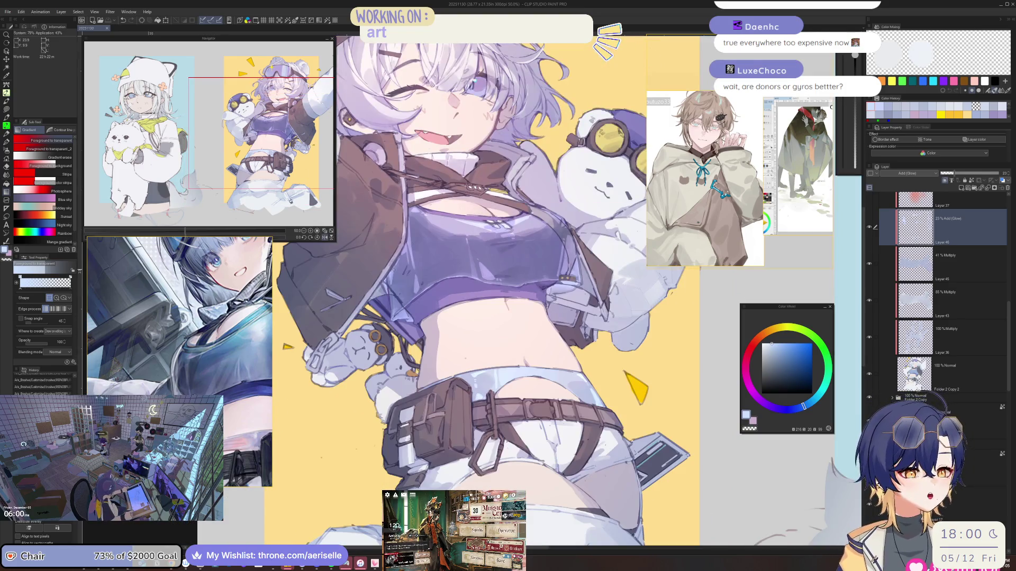
{"action": "scroll", "coordinate": [394, 307], "scroll_direction": "up", "scroll_amount": 3}
{"action": "key", "text": "b"}
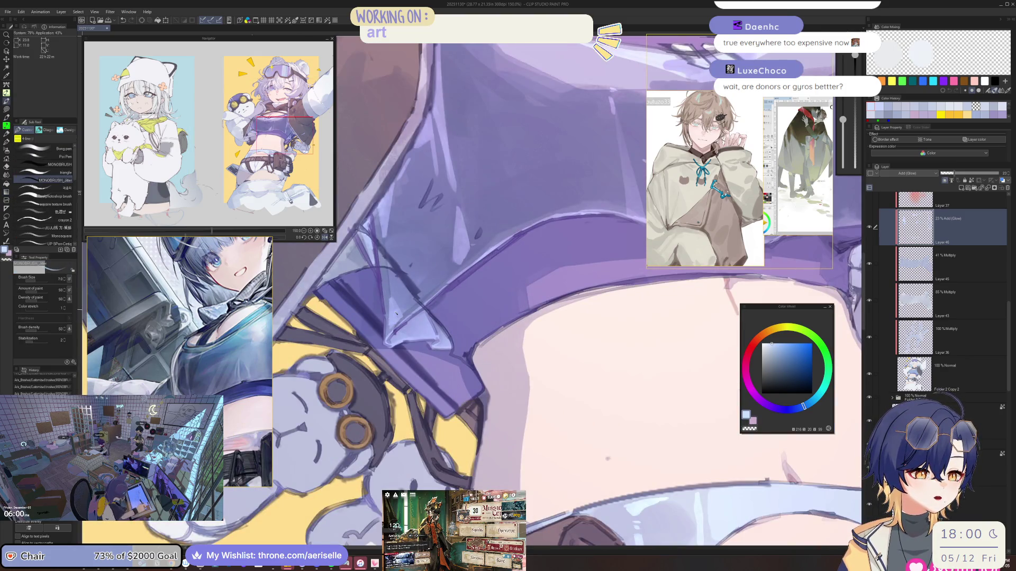
{"action": "scroll", "coordinate": [430, 282], "scroll_direction": "down", "scroll_amount": 3}
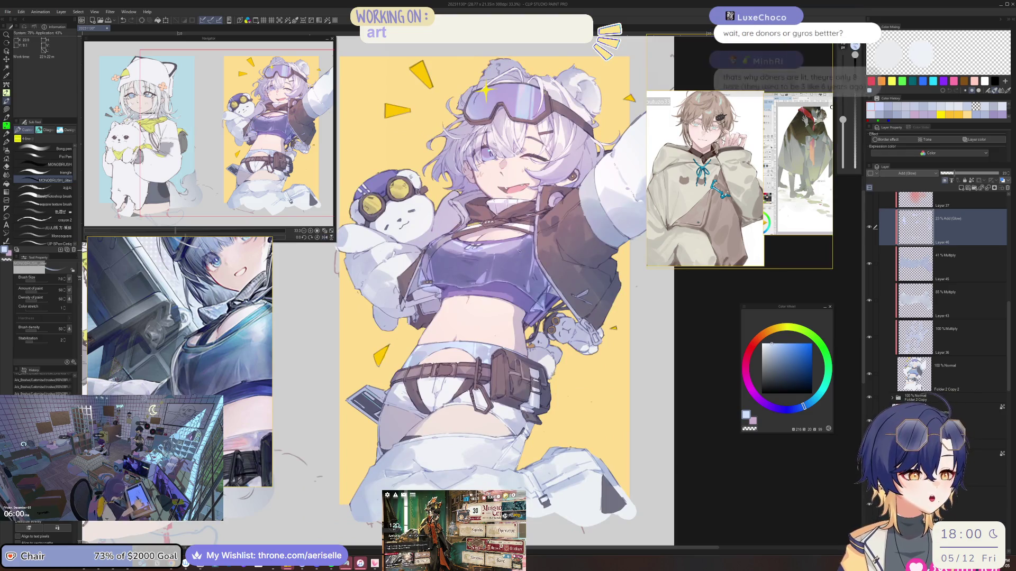
{"action": "scroll", "coordinate": [532, 243], "scroll_direction": "up", "scroll_amount": 3}
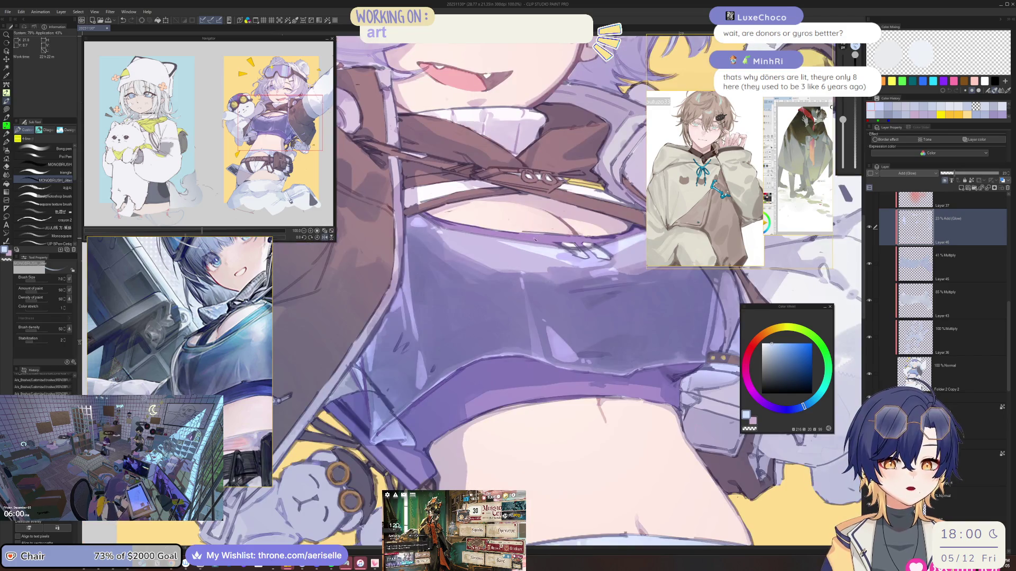
{"action": "mouse_move", "coordinate": [538, 344]}
{"action": "left_mouse_down"}
{"action": "mouse_move", "coordinate": [530, 240]}
{"action": "mouse_move", "coordinate": [516, 228]}
{"action": "left_mouse_up"}
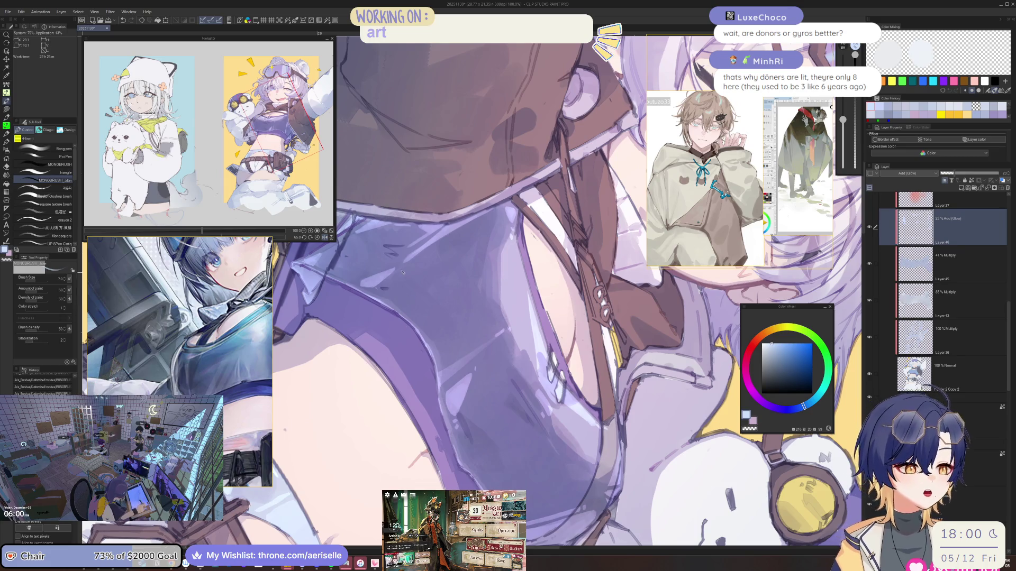
Step: Start a freehand lasso outline around part of the purple crop top beside the brown strap
{"action": "key", "text": "m"}
{"action": "mouse_move", "coordinate": [374, 288]}
{"action": "left_mouse_down"}
{"action": "mouse_move", "coordinate": [423, 313]}
{"action": "mouse_move", "coordinate": [444, 365]}
{"action": "mouse_move", "coordinate": [508, 315]}
{"action": "mouse_move", "coordinate": [506, 297]}
{"action": "left_mouse_up"}
{"action": "left_click_drag", "start_coordinate": [499, 260], "coordinate": [501, 208]}
Step: Try a gradient upward across the crop top selection, then undo it
{"action": "scroll", "coordinate": [497, 206], "scroll_direction": "down", "scroll_amount": 2}
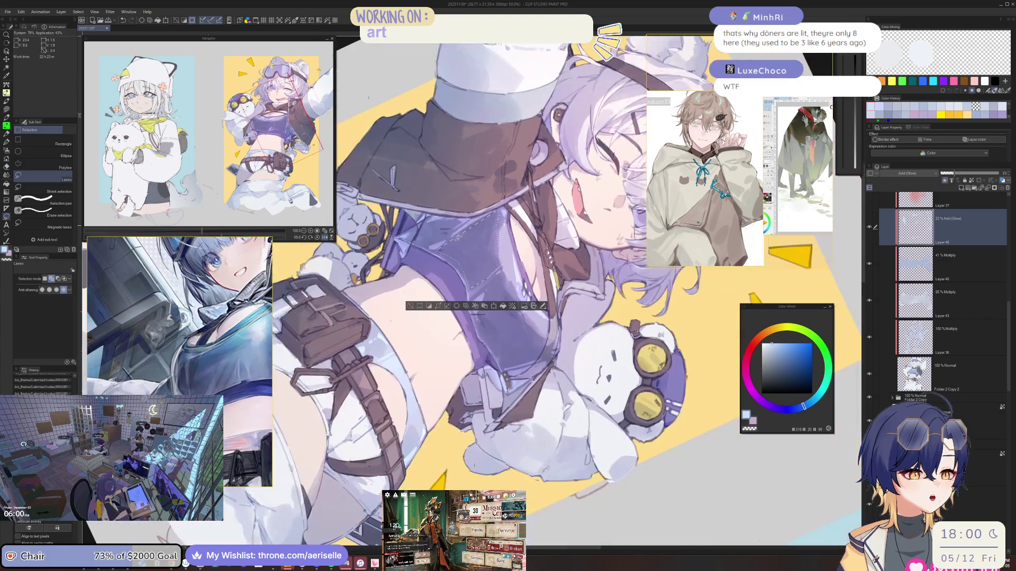
{"action": "key", "text": "g"}
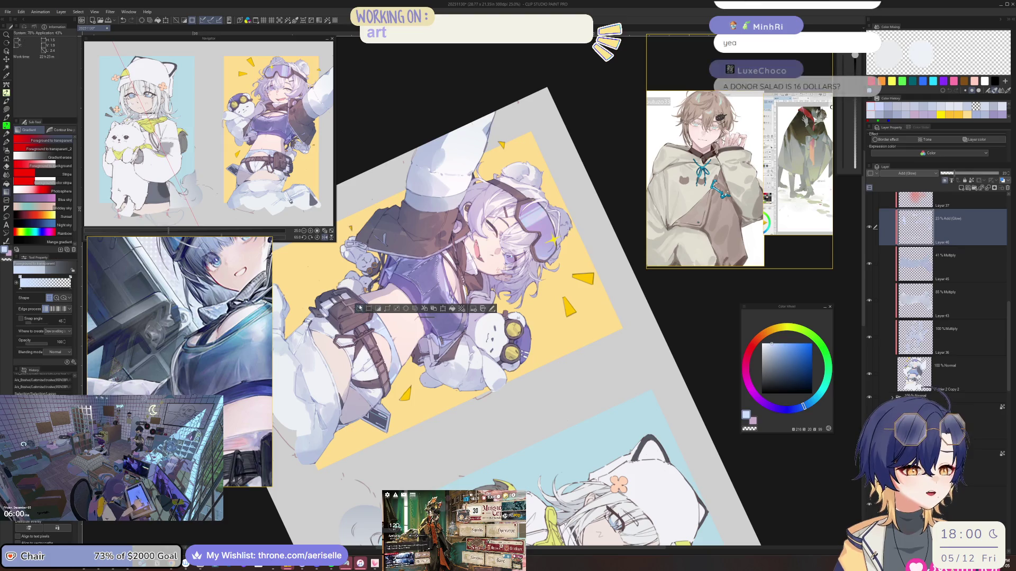
{"action": "key", "text": "h"}
{"action": "key", "text": "ctrl+0"}
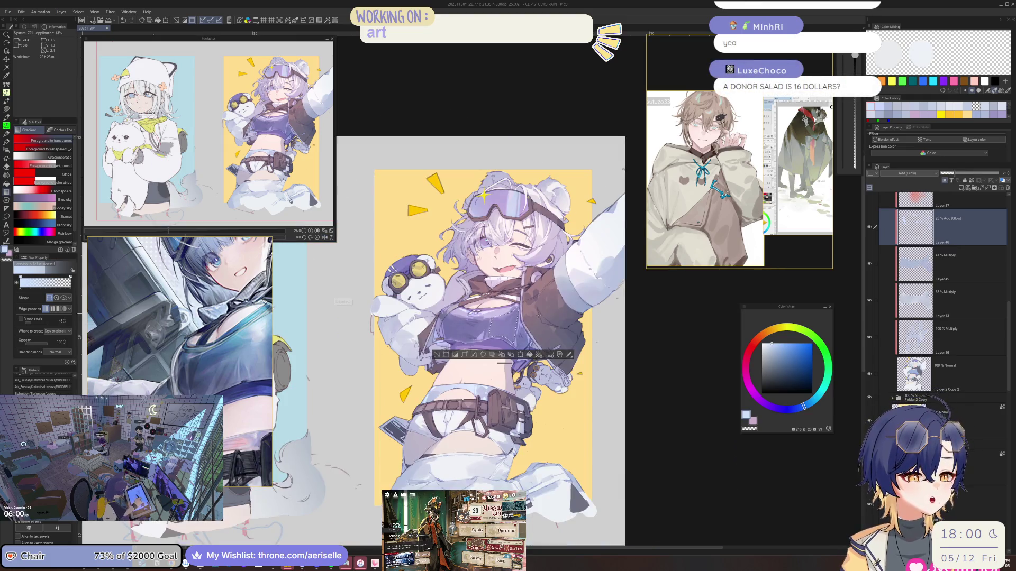
{"action": "scroll", "coordinate": [441, 365], "scroll_direction": "up", "scroll_amount": 3}
{"action": "left_click_drag", "start_coordinate": [442, 365], "coordinate": [464, 250]}
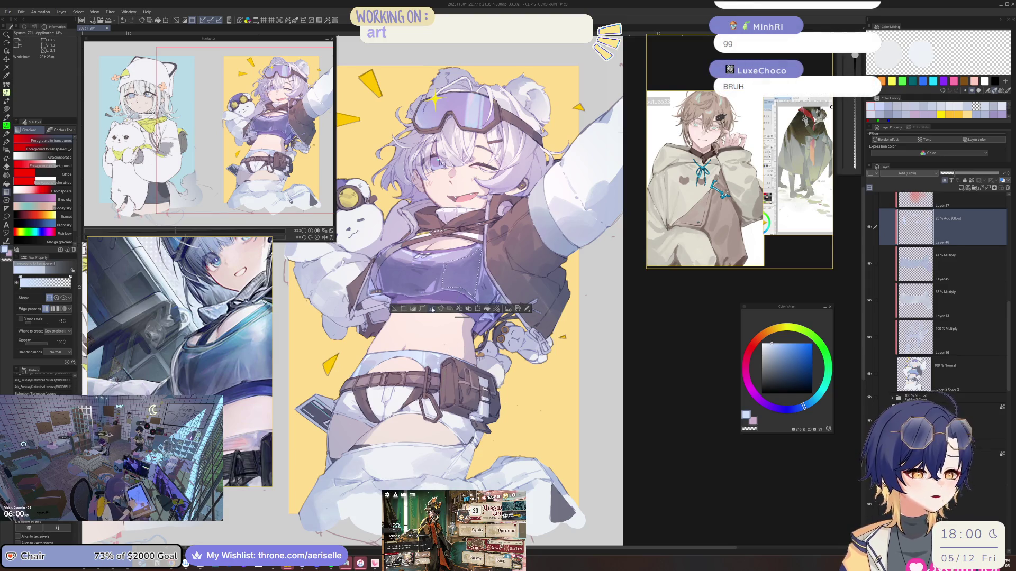
{"action": "key", "text": "h"}
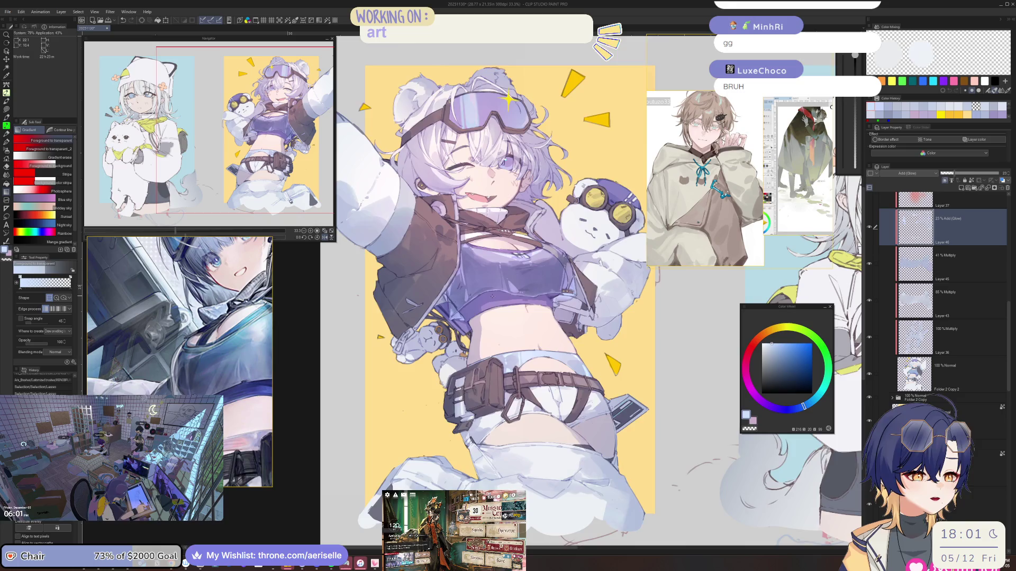
{"action": "scroll", "coordinate": [494, 288], "scroll_direction": "up", "scroll_amount": 4}
{"action": "key", "text": "ctrl+z"}
{"action": "key", "text": "ctrl+z"}
{"action": "scroll", "coordinate": [493, 289], "scroll_direction": "down", "scroll_amount": 3}
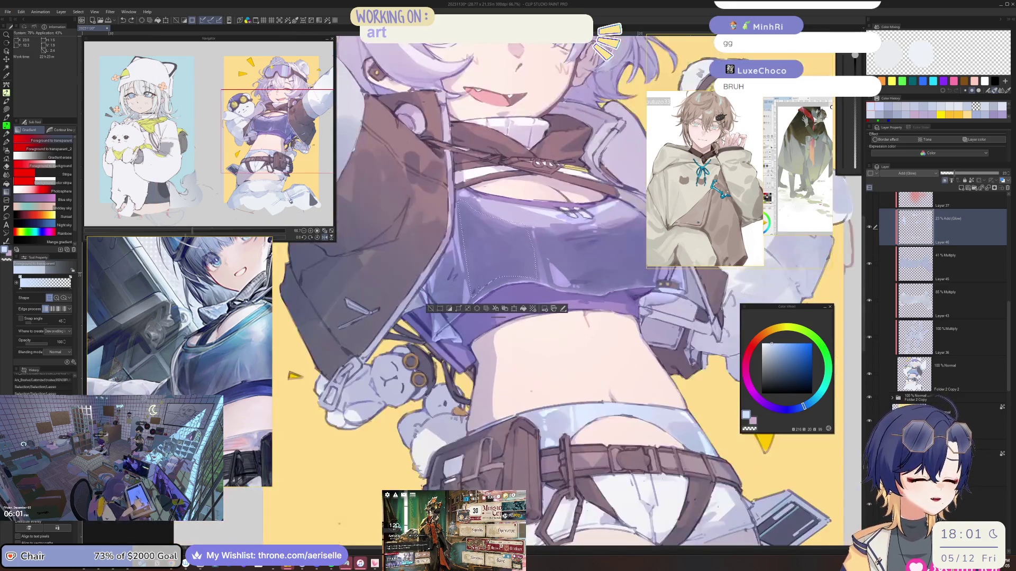
{"action": "scroll", "coordinate": [493, 289], "scroll_direction": "up", "scroll_amount": 3}
Step: Brighten the lasso-selected area near the chest with a gradient, then clear the selection
{"action": "key", "text": "m"}
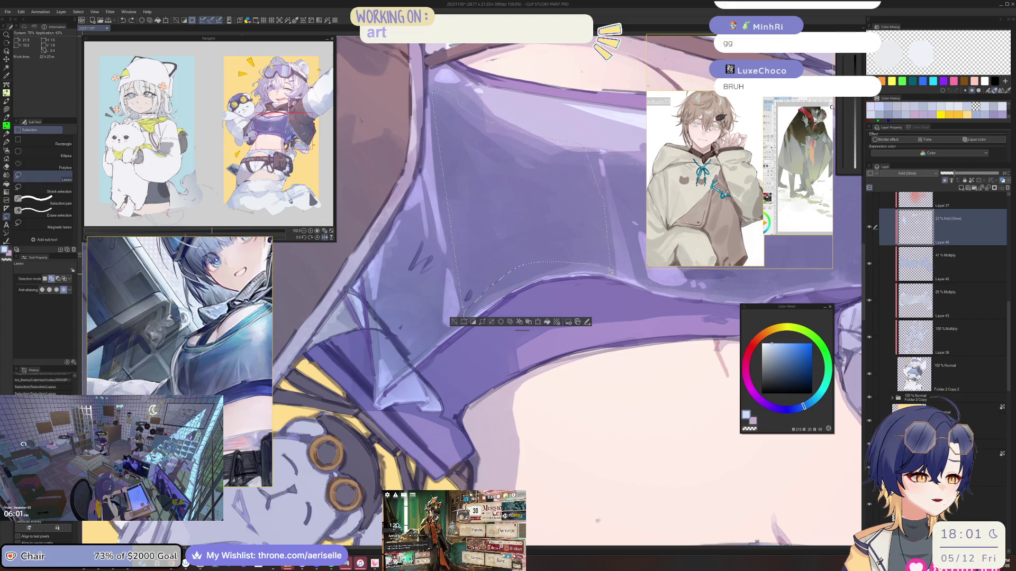
{"action": "scroll", "coordinate": [582, 267], "scroll_direction": "down", "scroll_amount": 4}
{"action": "scroll", "coordinate": [547, 267], "scroll_direction": "up", "scroll_amount": 2}
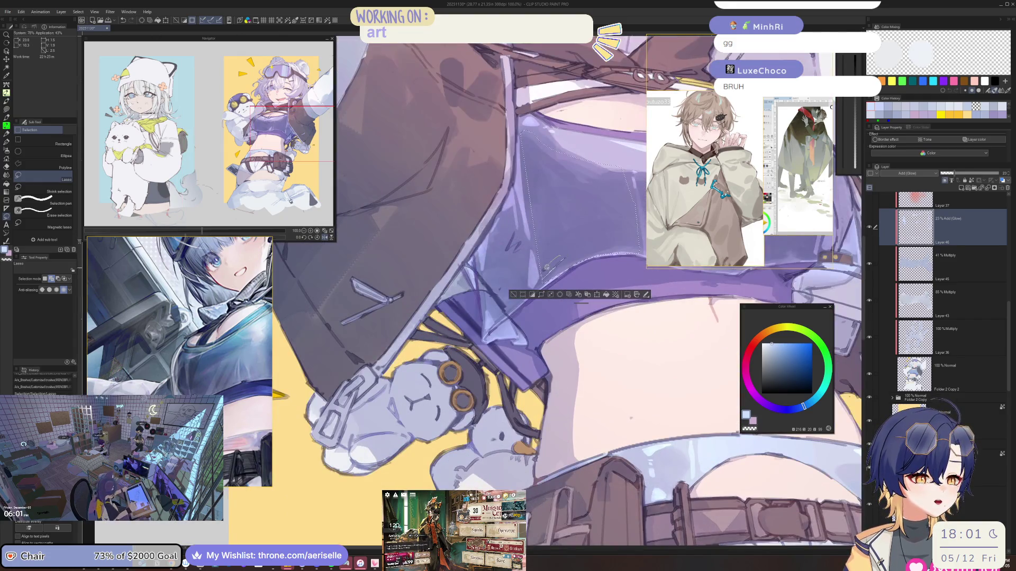
{"action": "scroll", "coordinate": [550, 317], "scroll_direction": "down", "scroll_amount": 3}
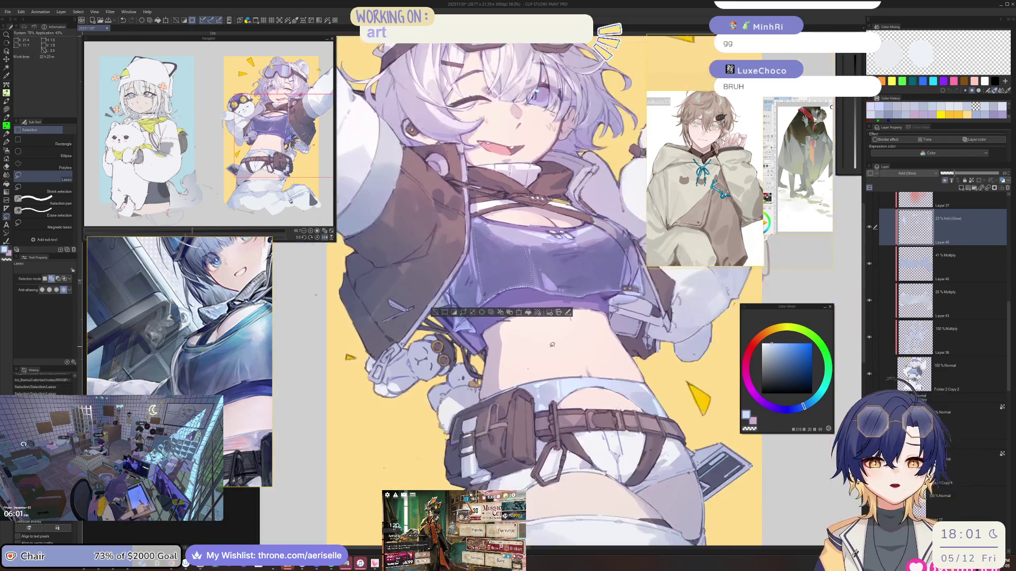
{"action": "scroll", "coordinate": [553, 345], "scroll_direction": "down", "scroll_amount": 3}
{"action": "key", "text": "g"}
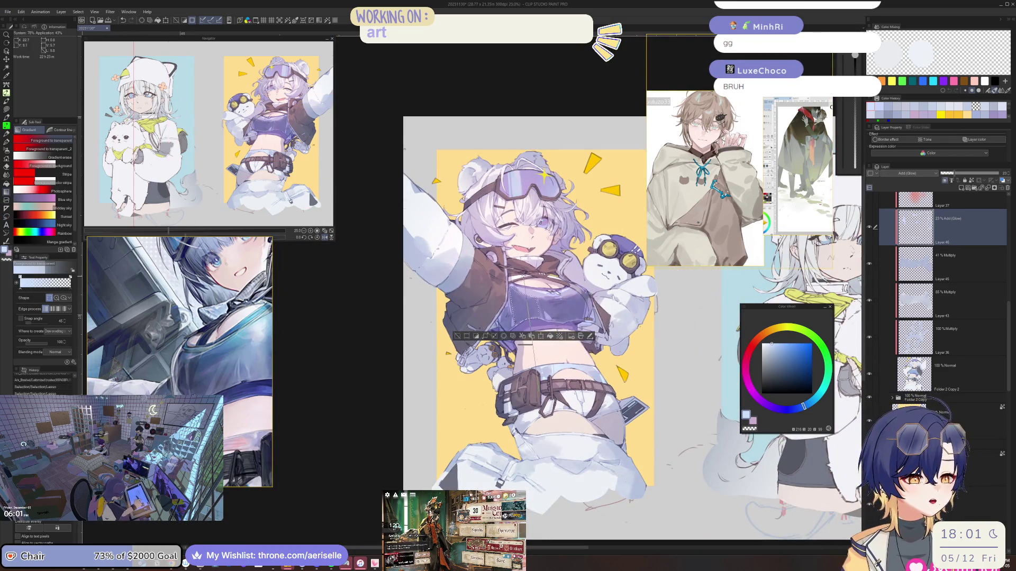
{"action": "left_click_drag", "start_coordinate": [524, 294], "coordinate": [468, 343]}
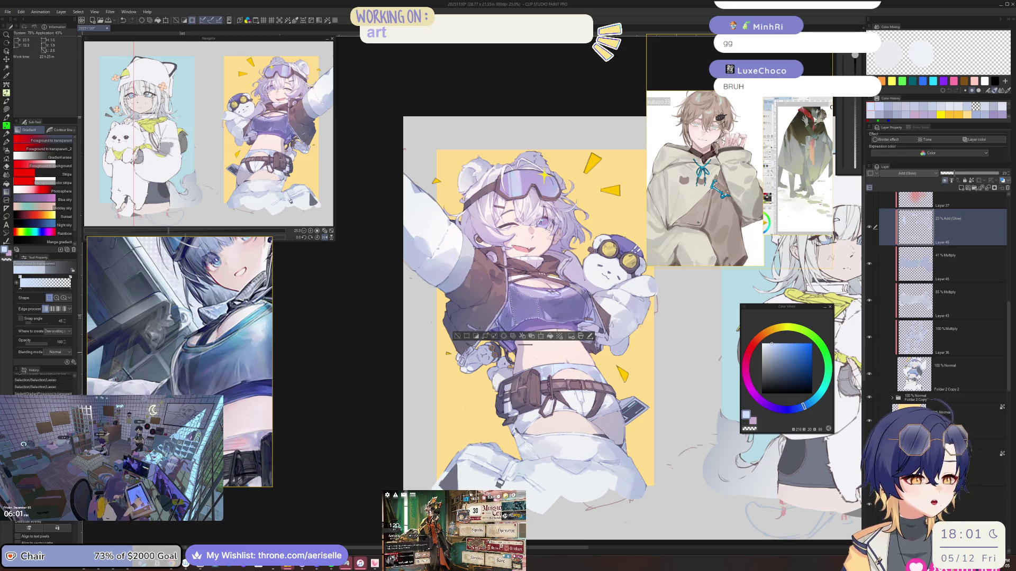
{"action": "left_click", "coordinate": [457, 337]}
Step: Lasso the crop top beside the bear, brighten it with a gradient, and save the illustration
{"action": "scroll", "coordinate": [457, 337], "scroll_direction": "down", "scroll_amount": 1}
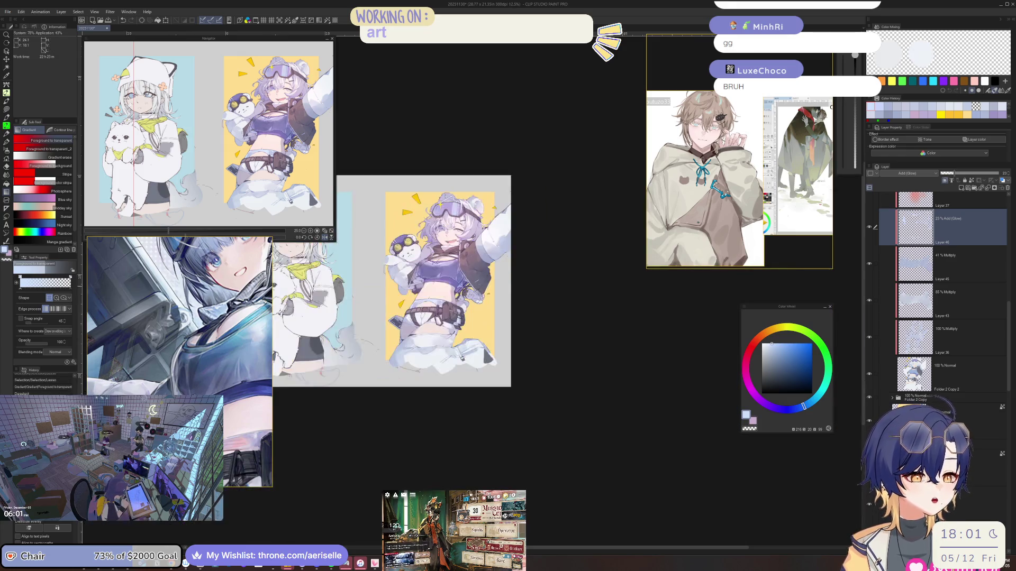
{"action": "scroll", "coordinate": [456, 255], "scroll_direction": "up", "scroll_amount": 8}
{"action": "key", "text": "m"}
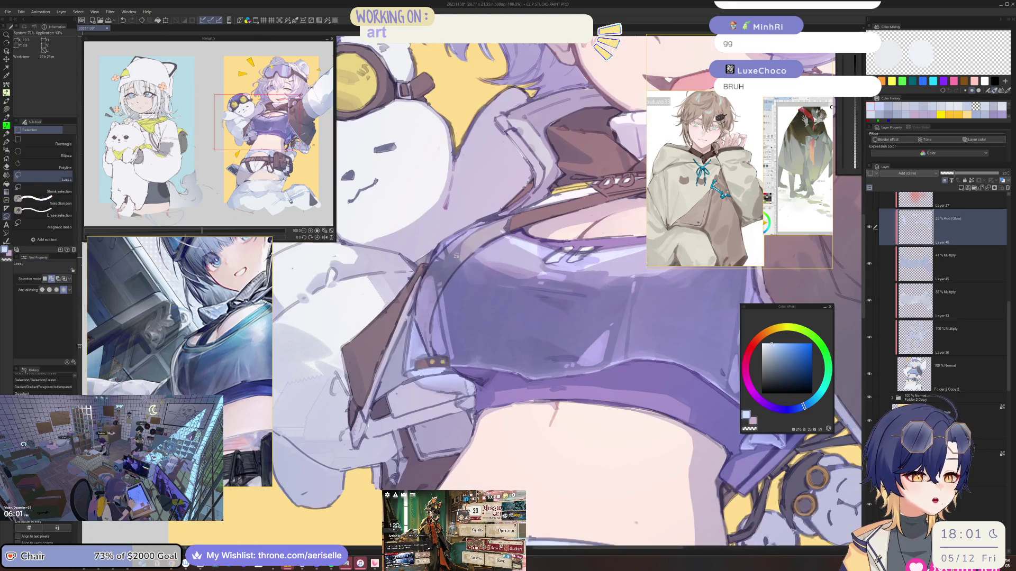
{"action": "mouse_move", "coordinate": [448, 259]}
{"action": "left_mouse_down"}
{"action": "mouse_move", "coordinate": [460, 360]}
{"action": "mouse_move", "coordinate": [531, 373]}
{"action": "mouse_move", "coordinate": [549, 364]}
{"action": "mouse_move", "coordinate": [549, 282]}
{"action": "mouse_move", "coordinate": [502, 280]}
{"action": "left_mouse_up"}
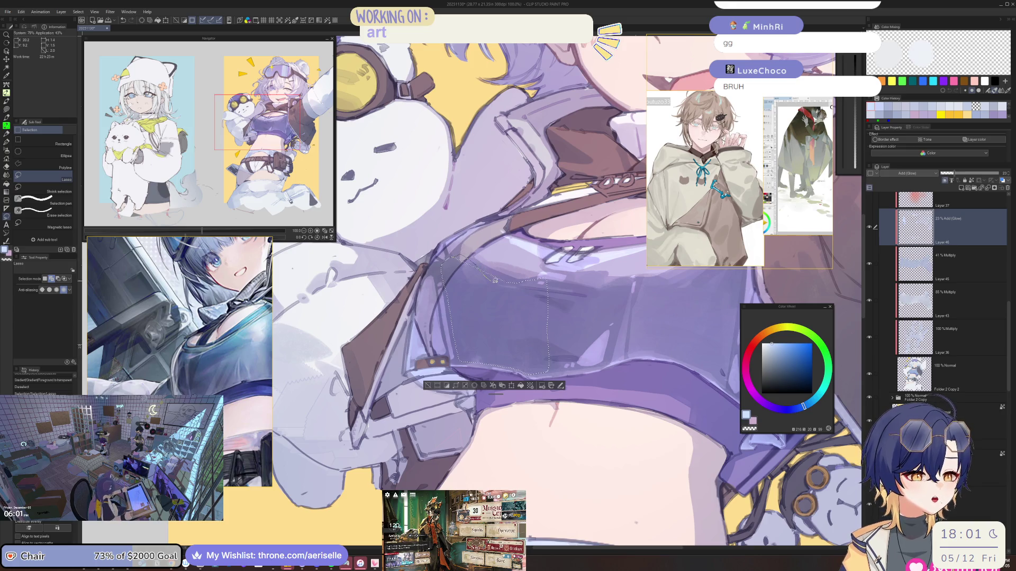
{"action": "left_click_drag", "start_coordinate": [493, 279], "coordinate": [468, 273]}
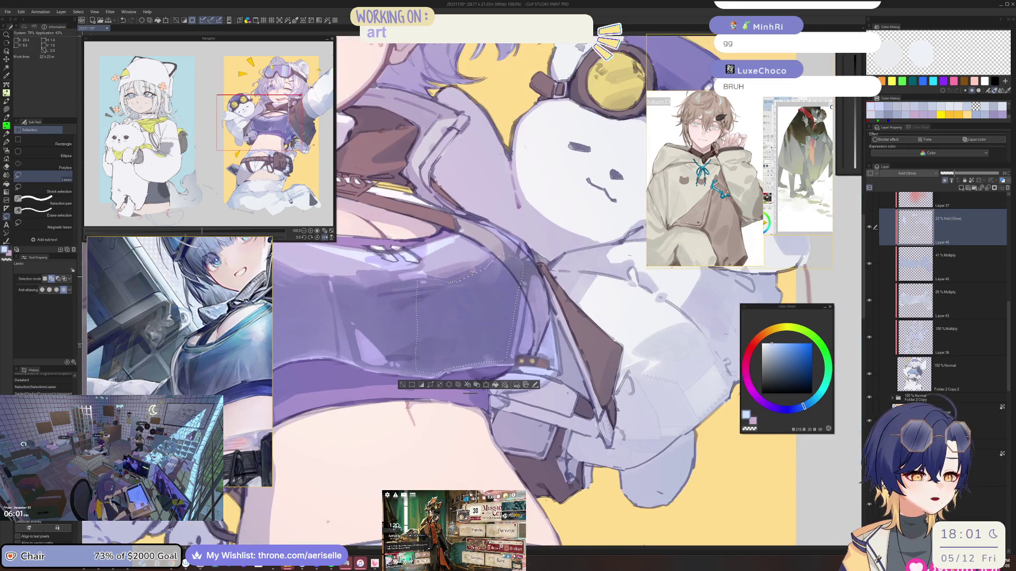
{"action": "key", "text": "ctrl+0"}
{"action": "key", "text": "g"}
{"action": "left_click_drag", "start_coordinate": [507, 318], "coordinate": [512, 408]}
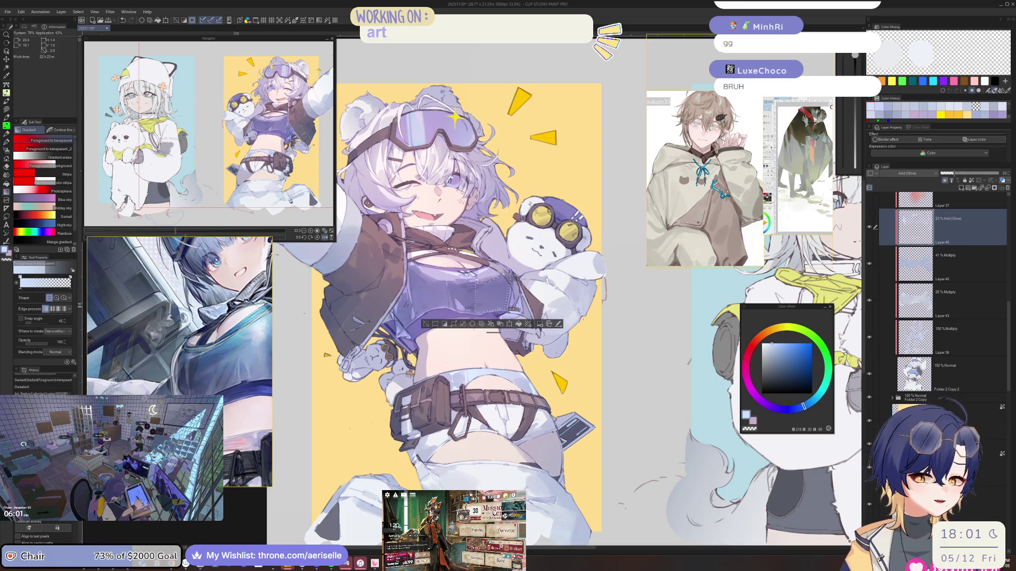
{"action": "key", "text": "ctrl+s"}
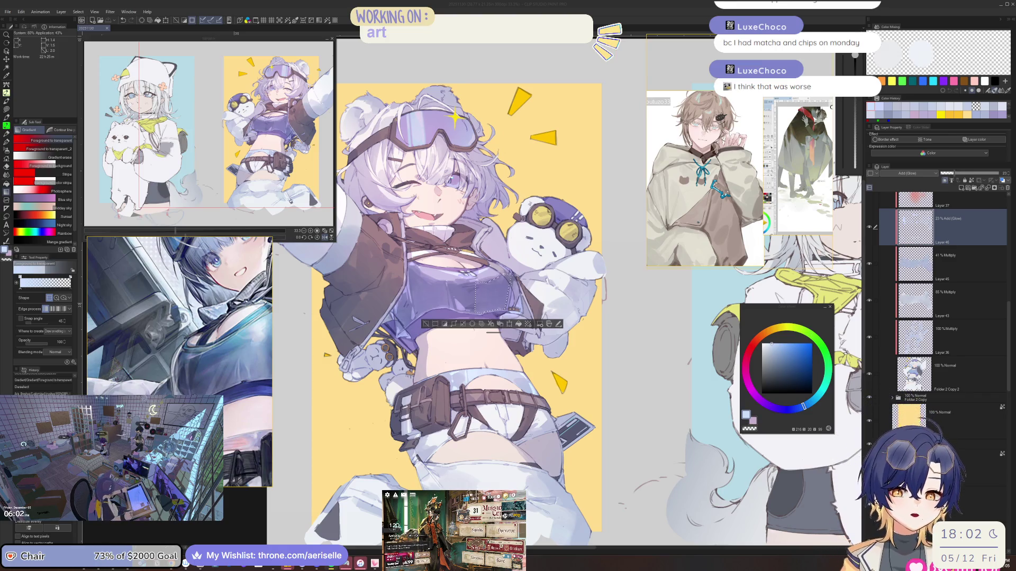
Step: Check the drawing mirrored, then zoom in close on the bear girl's face
{"action": "left_click", "coordinate": [443, 362]}
{"action": "key", "text": "h"}
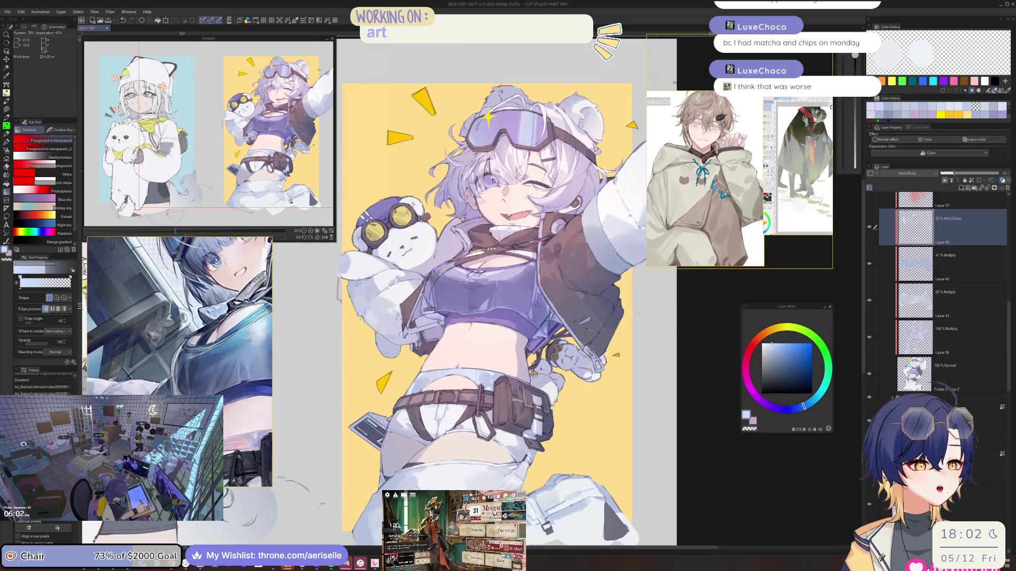
{"action": "key", "text": "ctrl+plus"}
{"action": "key", "text": "ctrl+plus"}
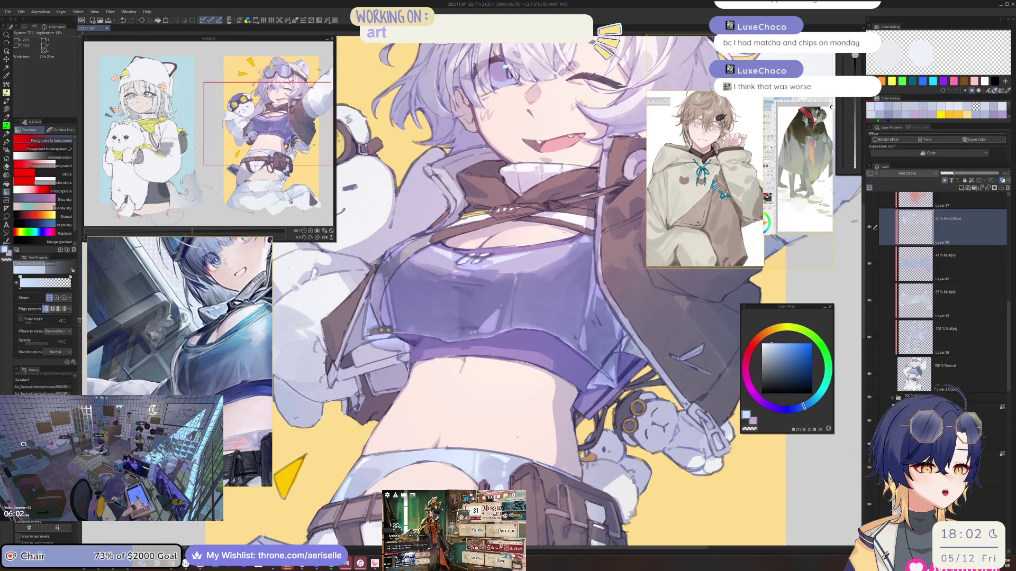
{"action": "scroll", "coordinate": [458, 326], "scroll_direction": "down", "scroll_amount": 3}
{"action": "key", "text": "b"}
{"action": "key", "text": "ctrl+minus"}
{"action": "key", "text": "ctrl+minus"}
{"action": "key", "text": "h"}
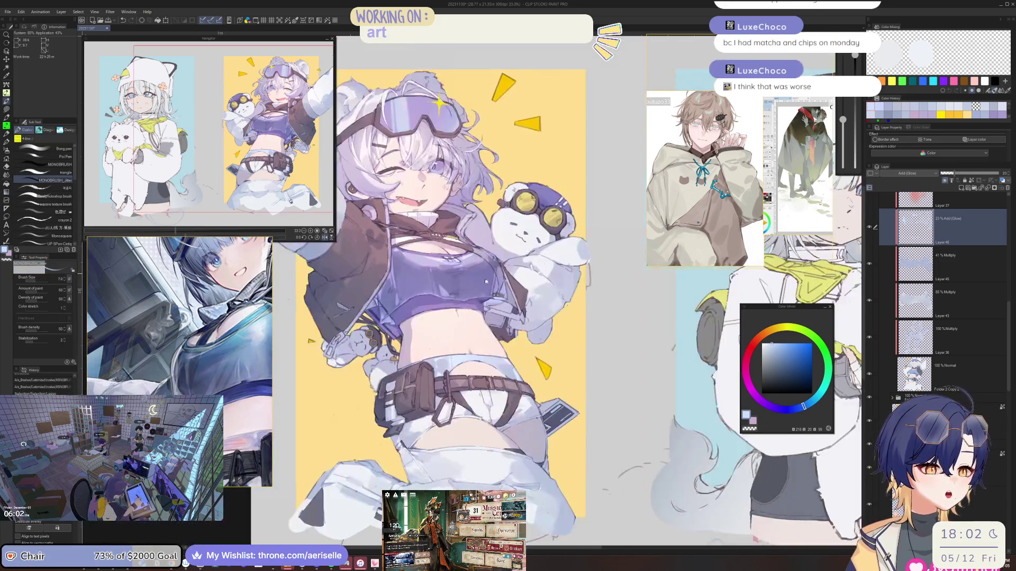
{"action": "key", "text": "ctrl+minus"}
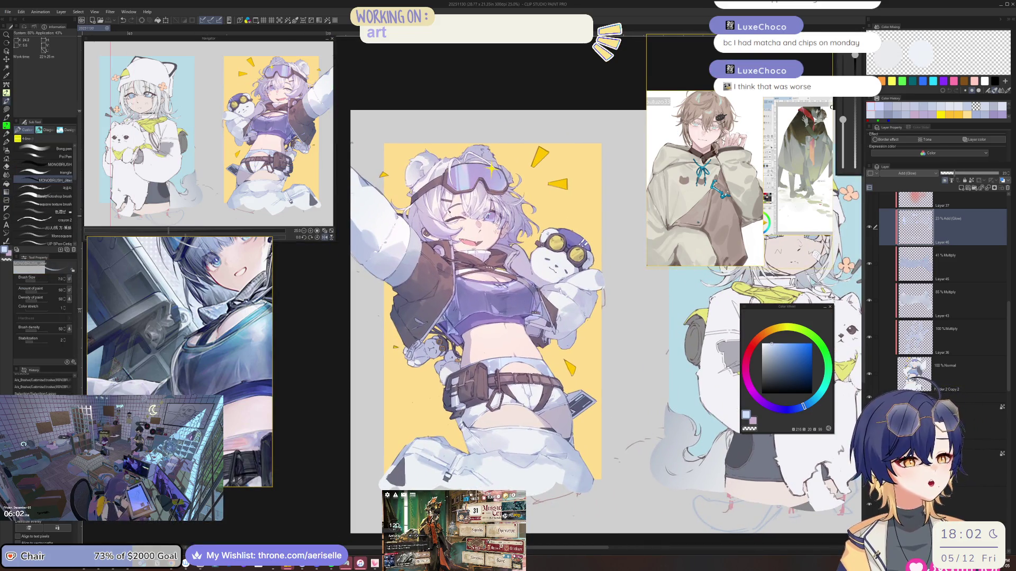
{"action": "key", "text": "ctrl+plus"}
{"action": "key", "text": "ctrl+plus"}
{"action": "scroll", "coordinate": [465, 318], "scroll_direction": "right", "scroll_amount": 5}
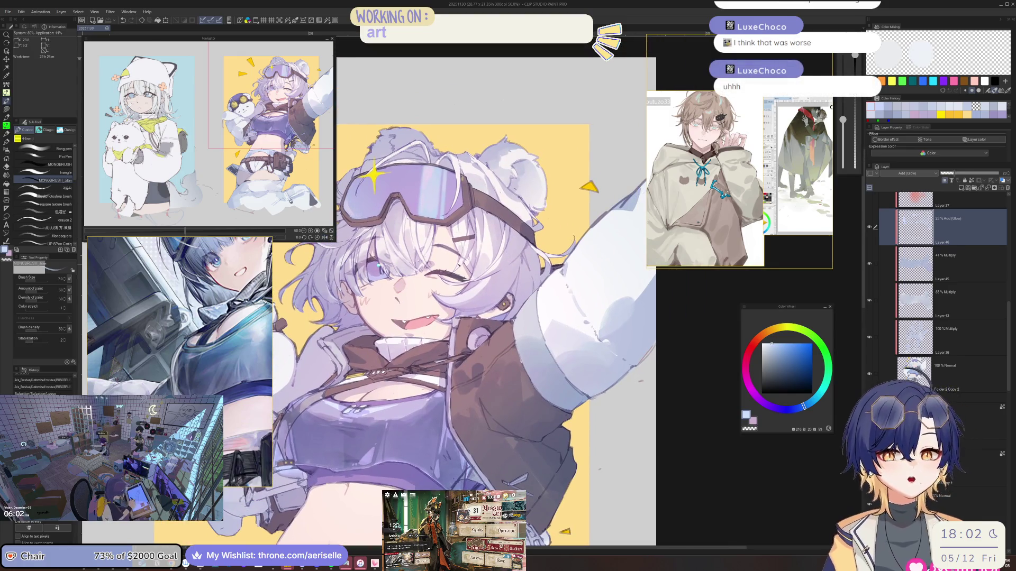
{"action": "key", "text": "ctrl+plus"}
{"action": "key", "text": "ctrl+plus"}
{"action": "key", "text": "ctrl+plus"}
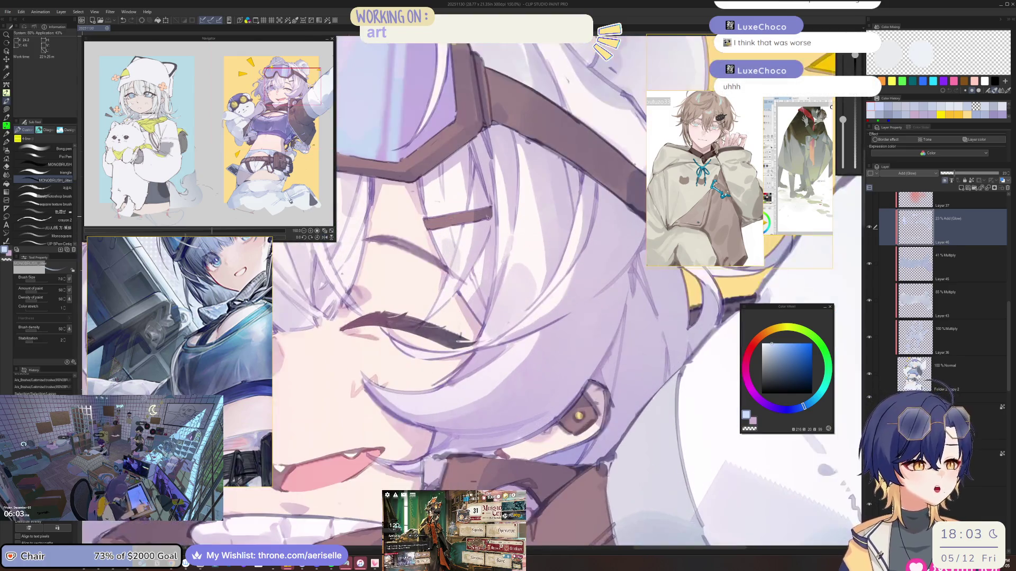
Step: Pick the 100% Multiply layer from the artwork and return to the painting brush, adjusting its size
{"action": "key", "text": "o"}
{"action": "left_click", "coordinate": [483, 214]}
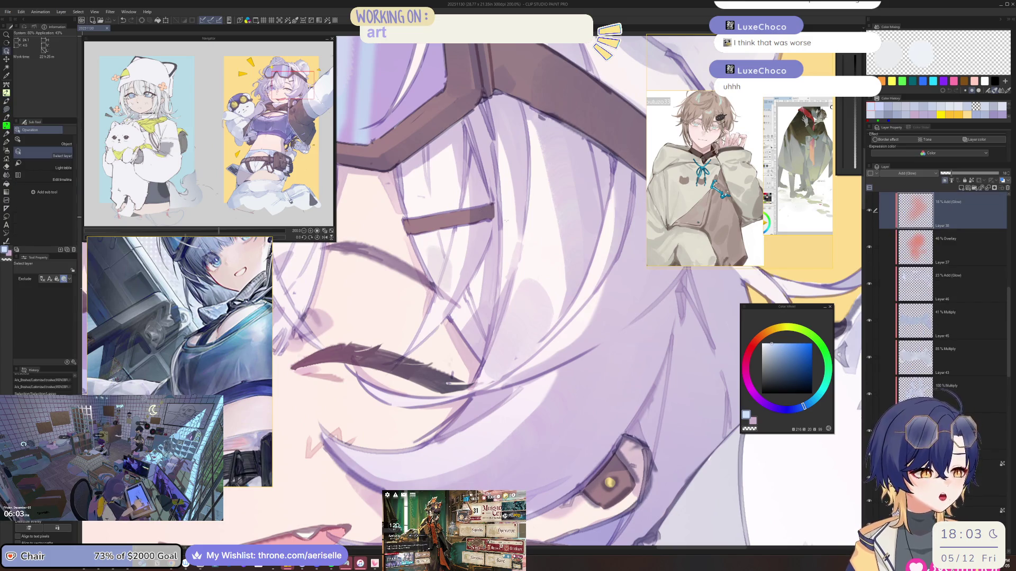
{"action": "left_click", "coordinate": [952, 393]}
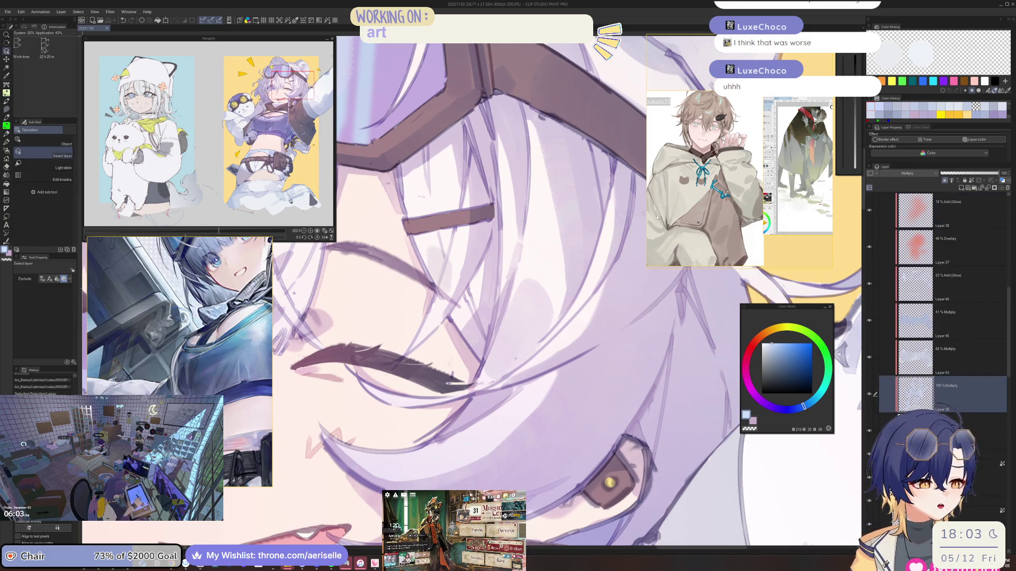
{"action": "key", "text": "ctrl+minus"}
{"action": "key", "text": "ctrl+minus"}
{"action": "scroll", "coordinate": [562, 278], "scroll_direction": "up", "scroll_amount": 6}
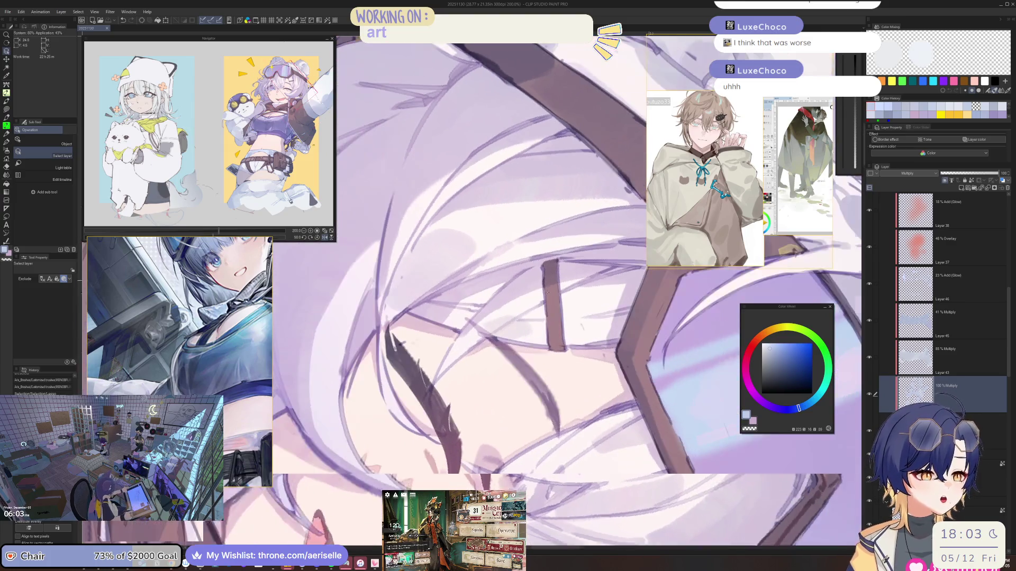
{"action": "key", "text": "b"}
{"action": "scroll", "coordinate": [562, 278], "scroll_direction": "down", "scroll_amount": 5}
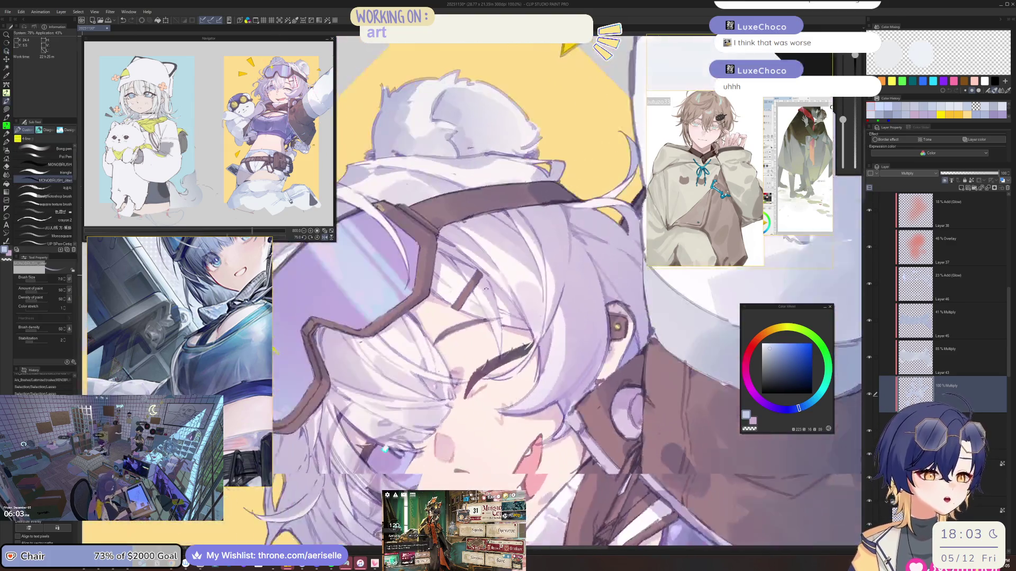
{"action": "key", "text": "bracketright"}
{"action": "key", "text": "bracketright"}
{"action": "scroll", "coordinate": [471, 291], "scroll_direction": "down", "scroll_amount": 4}
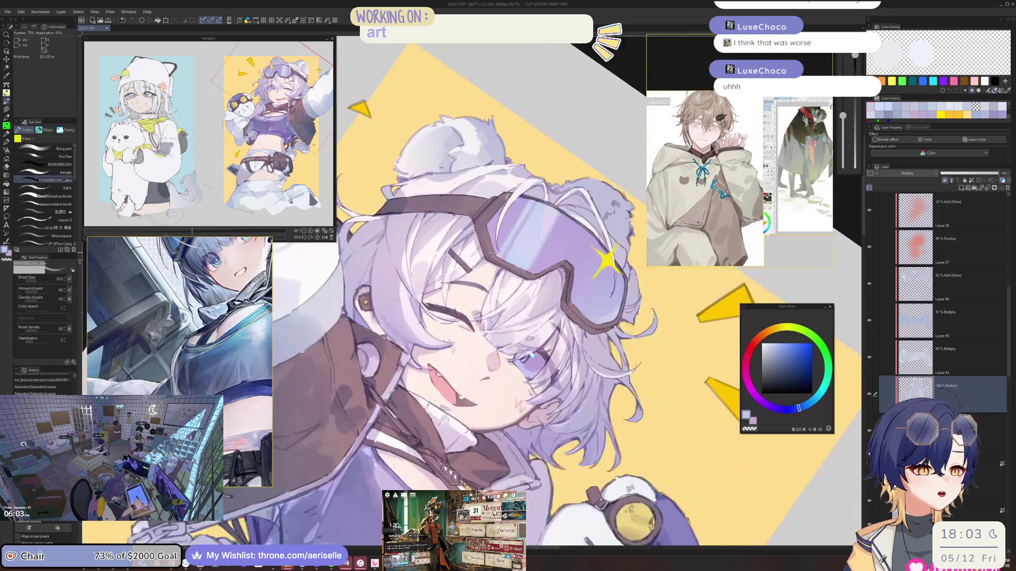
{"action": "scroll", "coordinate": [477, 279], "scroll_direction": "up", "scroll_amount": 4}
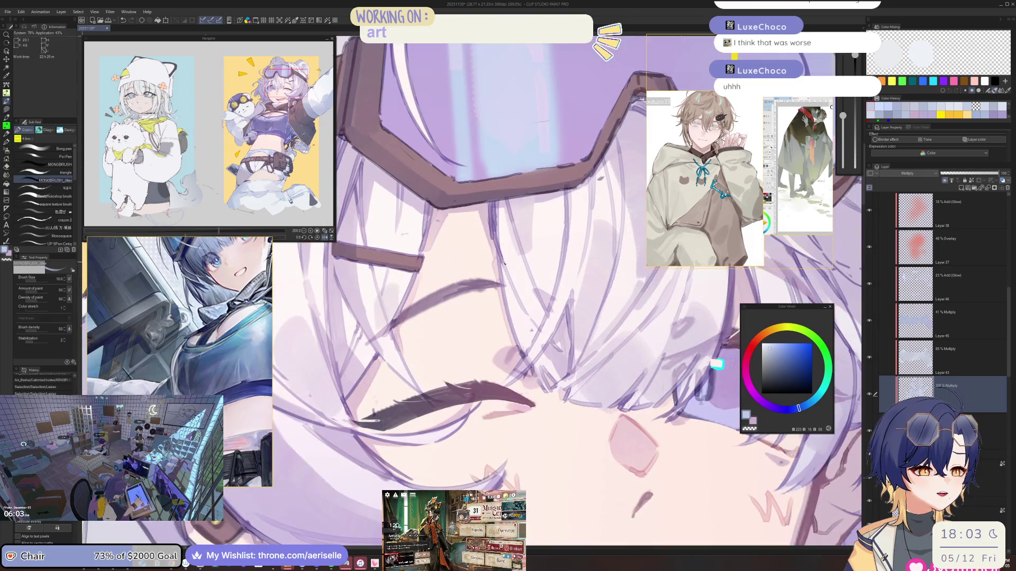
{"action": "key", "text": "bracketleft"}
{"action": "key", "text": "bracketleft"}
{"action": "scroll", "coordinate": [529, 275], "scroll_direction": "down", "scroll_amount": 5}
{"action": "scroll", "coordinate": [508, 291], "scroll_direction": "down", "scroll_amount": 3}
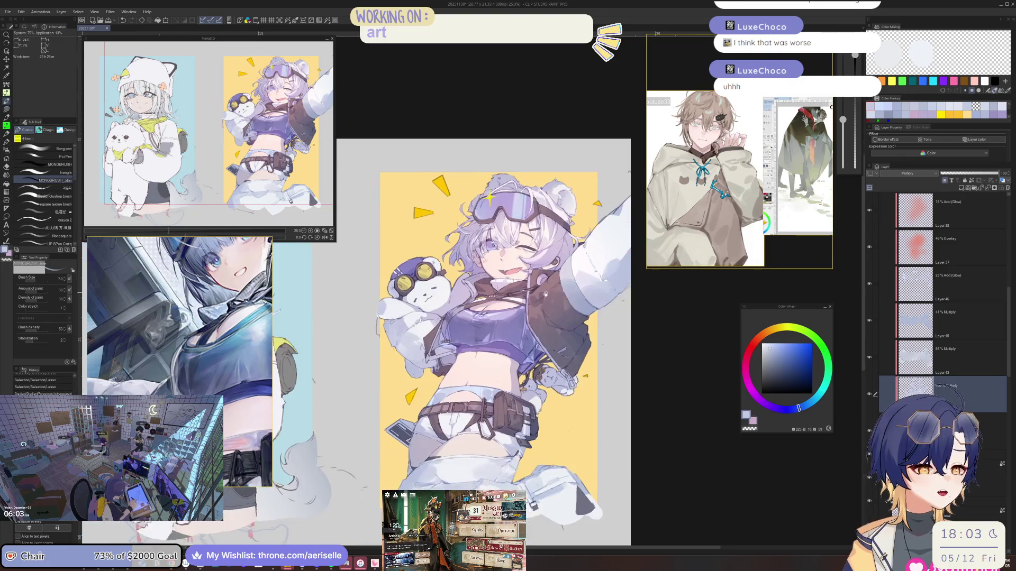
Step: Lasso the goggle area freehand and check it in a mirrored, slightly rotated view
{"action": "scroll", "coordinate": [529, 275], "scroll_direction": "up", "scroll_amount": 5}
{"action": "scroll", "coordinate": [529, 276], "scroll_direction": "down", "scroll_amount": 3}
{"action": "scroll", "coordinate": [476, 265], "scroll_direction": "up", "scroll_amount": 5}
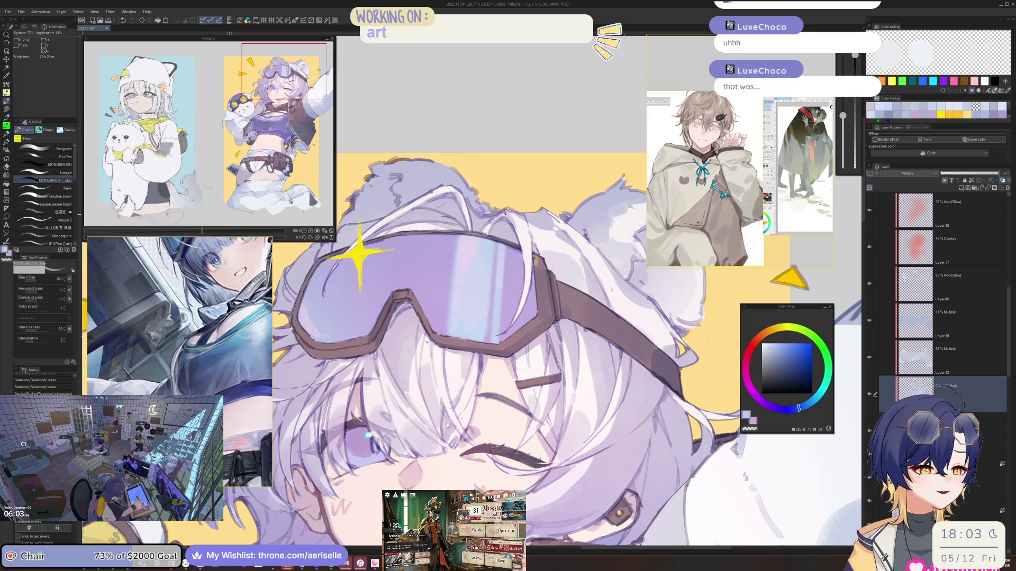
{"action": "key", "text": "ctrl+d"}
{"action": "scroll", "coordinate": [502, 218], "scroll_direction": "down", "scroll_amount": 2}
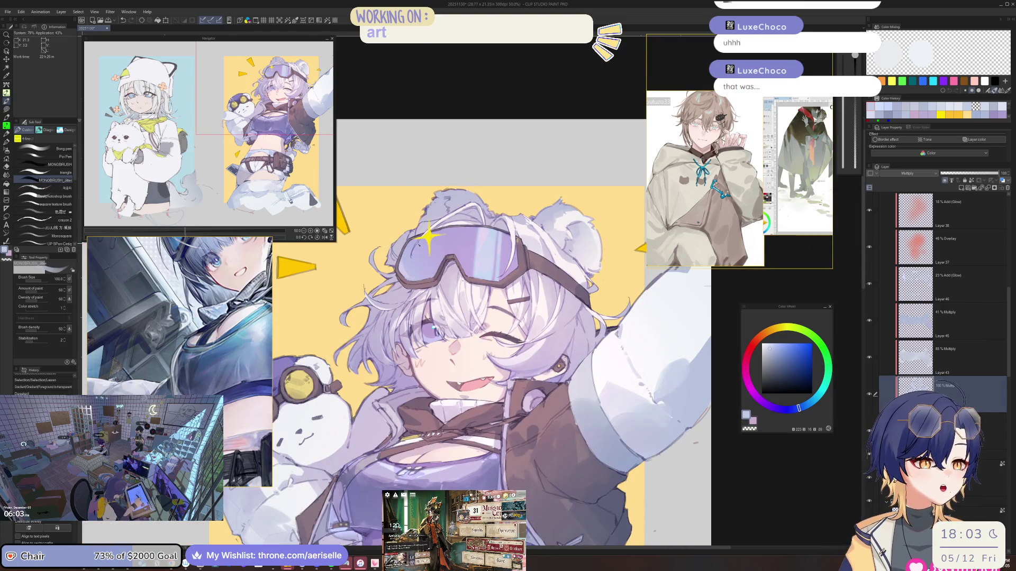
{"action": "mouse_move", "coordinate": [450, 235]}
{"action": "left_mouse_down"}
{"action": "mouse_move", "coordinate": [423, 248]}
{"action": "mouse_move", "coordinate": [439, 273]}
{"action": "mouse_move", "coordinate": [461, 236]}
{"action": "mouse_move", "coordinate": [474, 235]}
{"action": "left_mouse_up"}
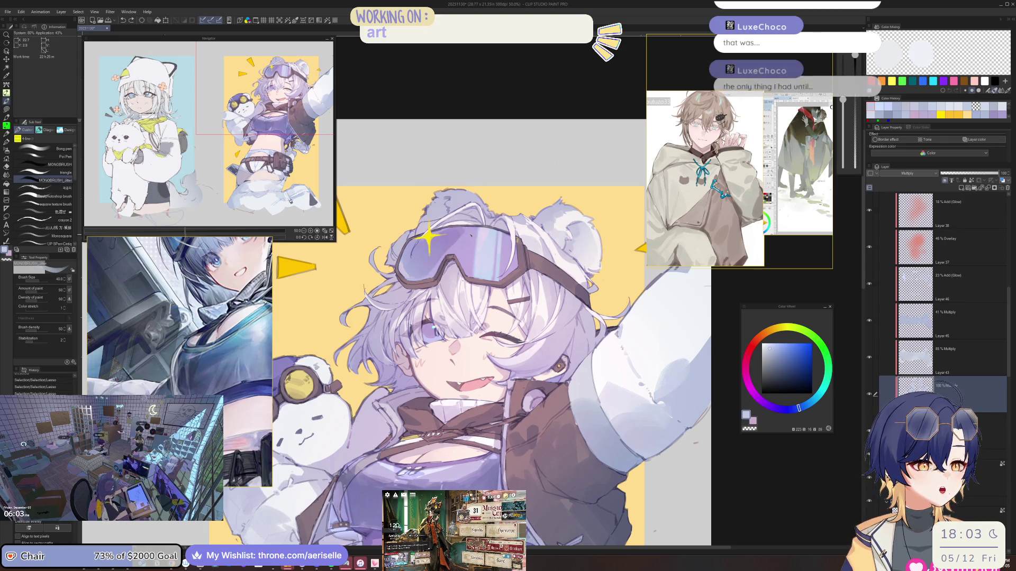
{"action": "key", "text": "h"}
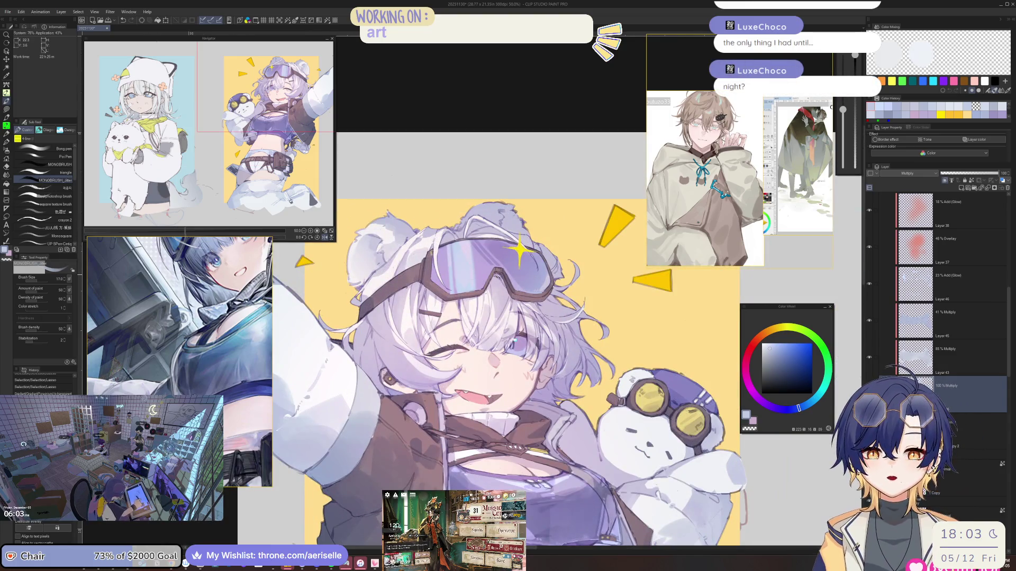
{"action": "key", "text": "h"}
{"action": "scroll", "coordinate": [496, 237], "scroll_direction": "up", "scroll_amount": 1}
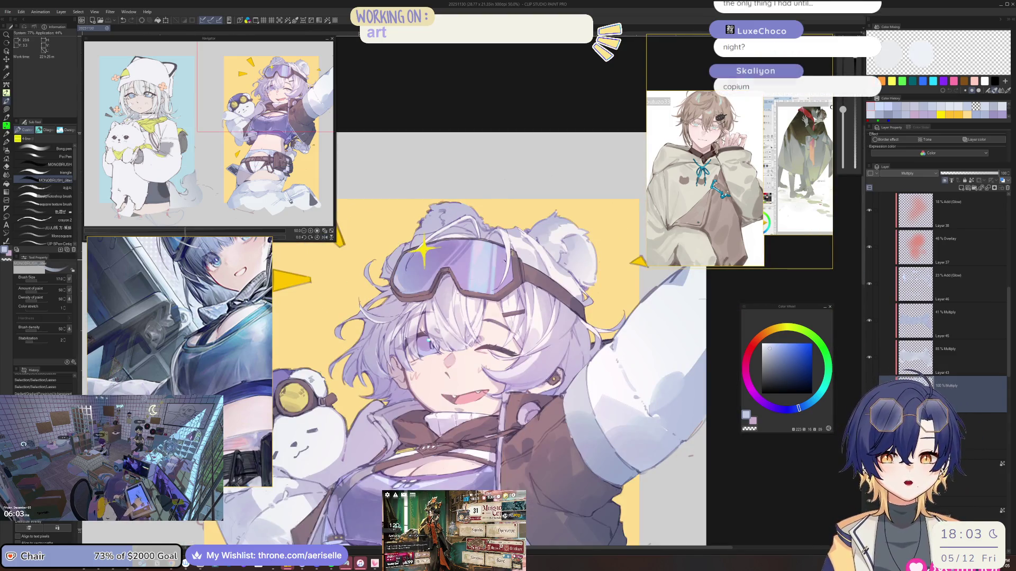
{"action": "key", "text": "minus"}
{"action": "scroll", "coordinate": [459, 256], "scroll_direction": "up", "scroll_amount": 3}
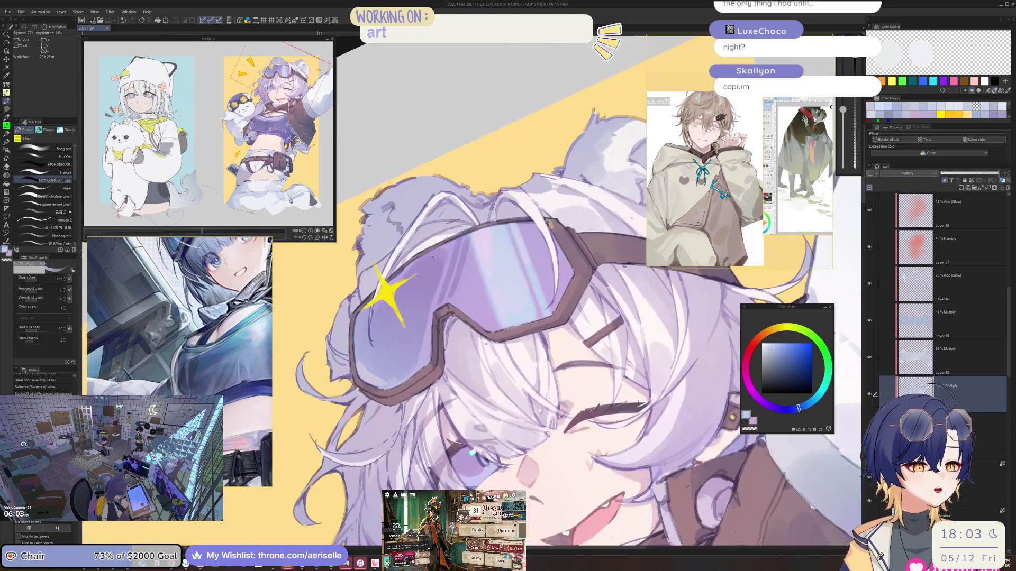
Step: Clear the goggle selection and paint a short, small-brush detail stroke near the goggles
{"action": "key", "text": "e"}
{"action": "key", "text": "bracketleft"}
{"action": "key", "text": "bracketleft"}
{"action": "key", "text": "bracketleft"}
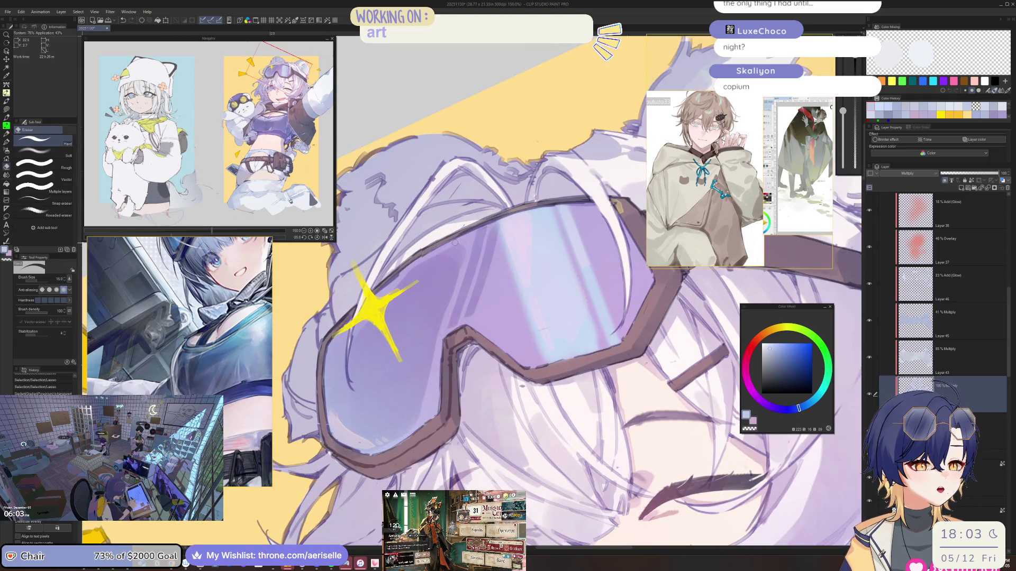
{"action": "key", "text": "ctrl+d"}
{"action": "scroll", "coordinate": [460, 248], "scroll_direction": "down", "scroll_amount": 3}
{"action": "scroll", "coordinate": [460, 248], "scroll_direction": "up", "scroll_amount": 2}
{"action": "key", "text": "b"}
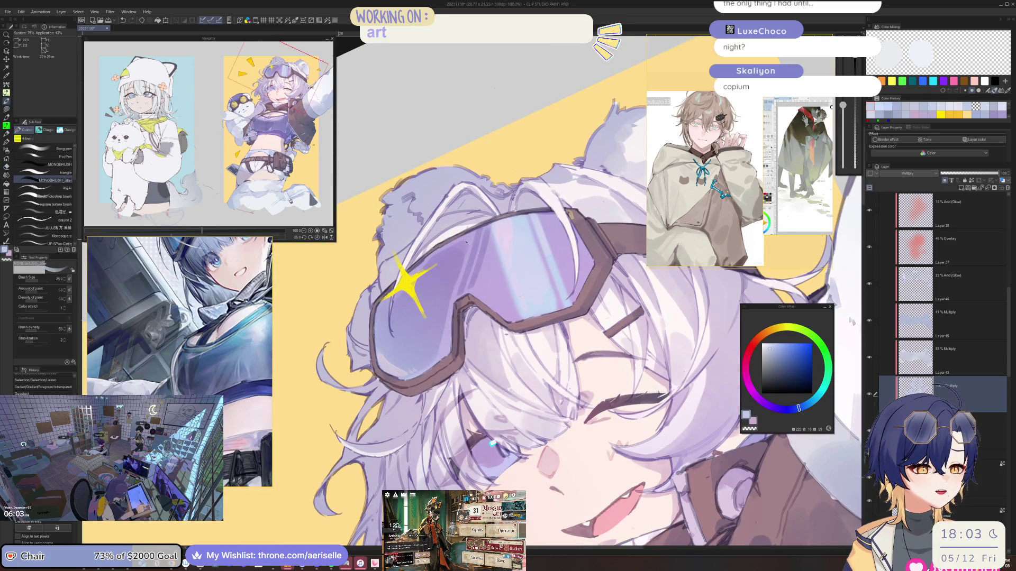
{"action": "key", "text": "bracketleft"}
{"action": "key", "text": "bracketleft"}
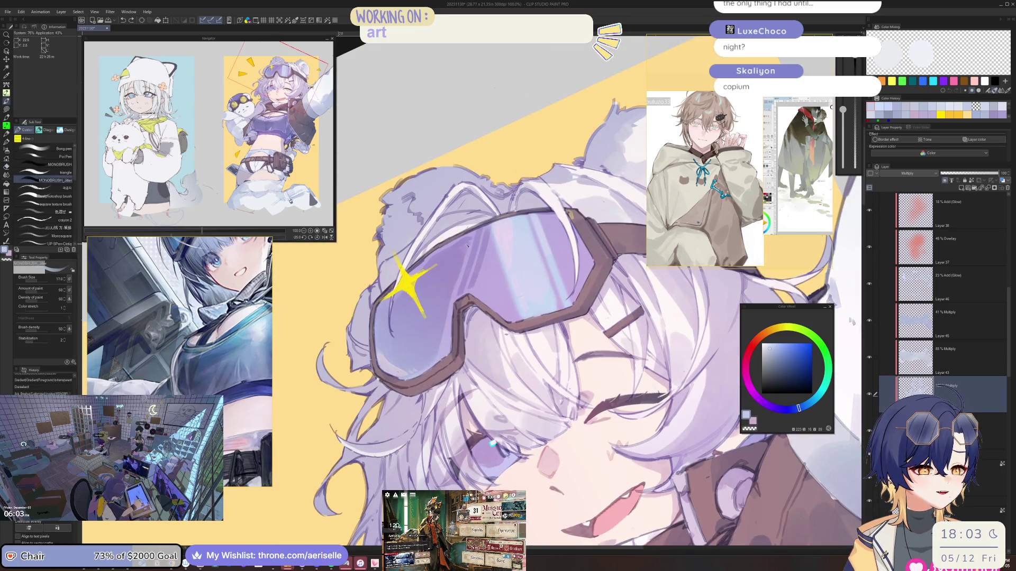
{"action": "left_click_drag", "start_coordinate": [466, 244], "coordinate": [450, 253]}
{"action": "key", "text": "bracketright"}
{"action": "key", "text": "bracketright"}
Step: Compare a goggles close-up against the whole picture, including a mirrored view
{"action": "key", "text": "ctrl+minus"}
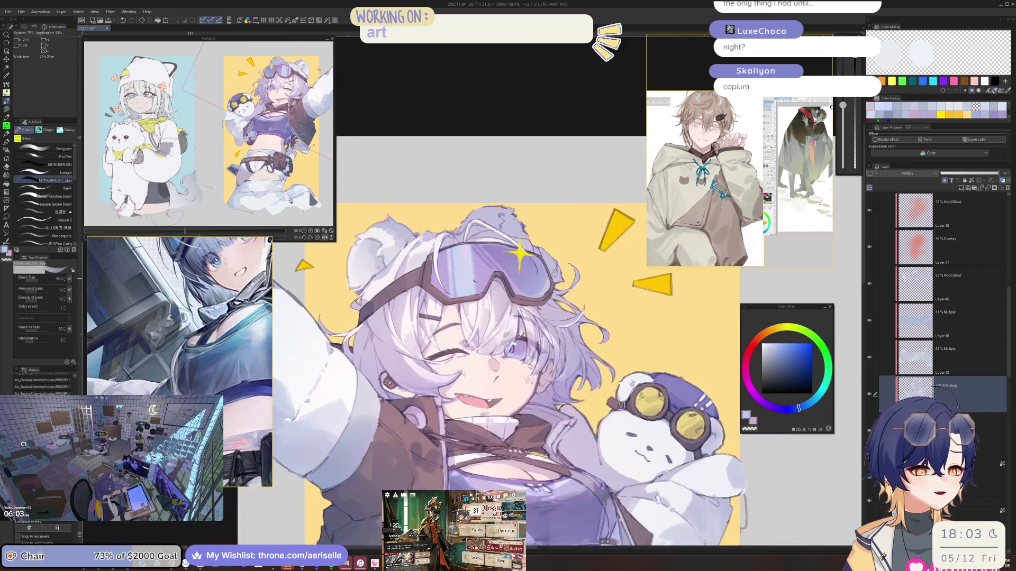
{"action": "key", "text": "ctrl+alt+0"}
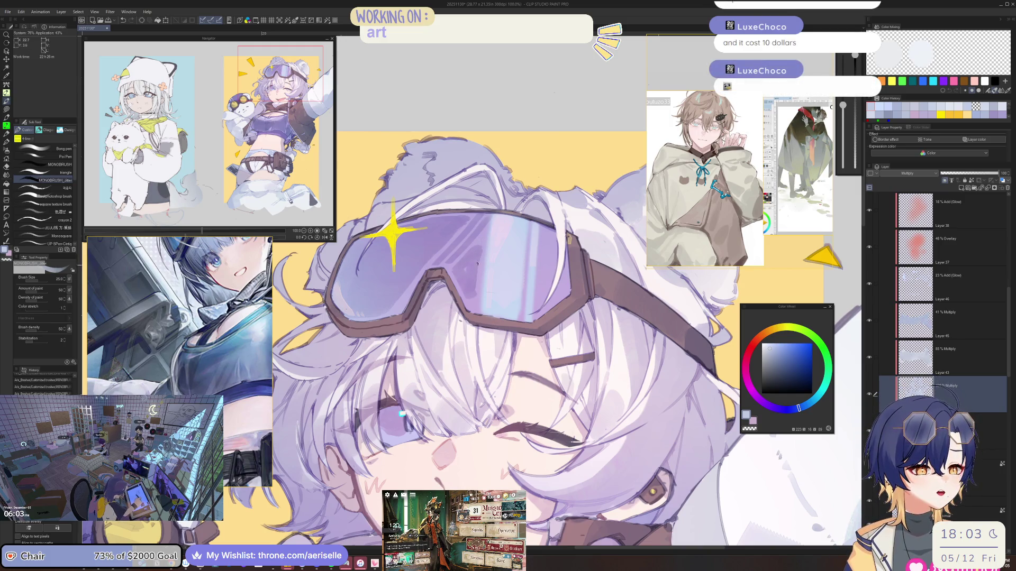
{"action": "key", "text": "e"}
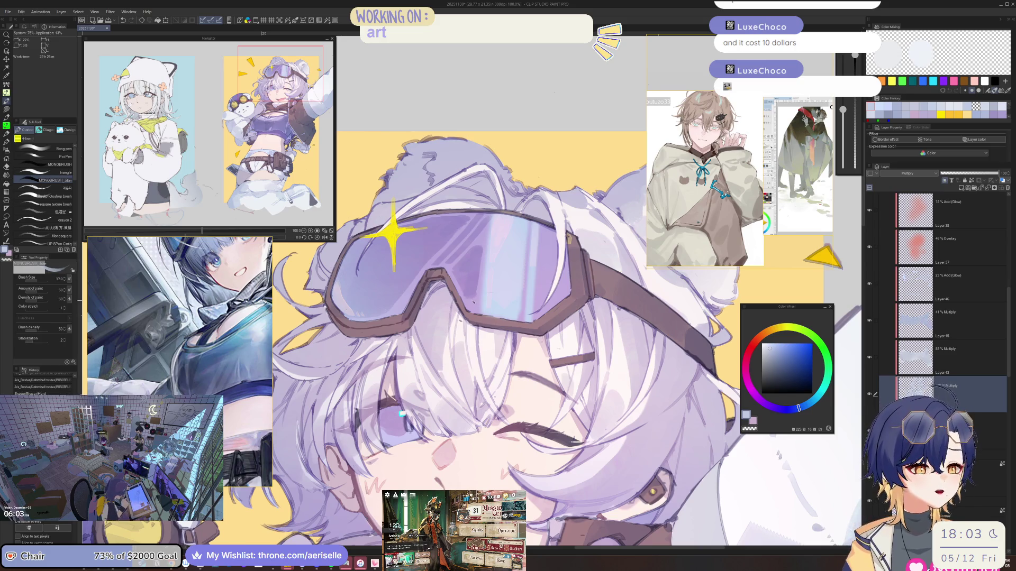
{"action": "key", "text": "ctrl+0"}
{"action": "key", "text": "h"}
{"action": "key", "text": "h"}
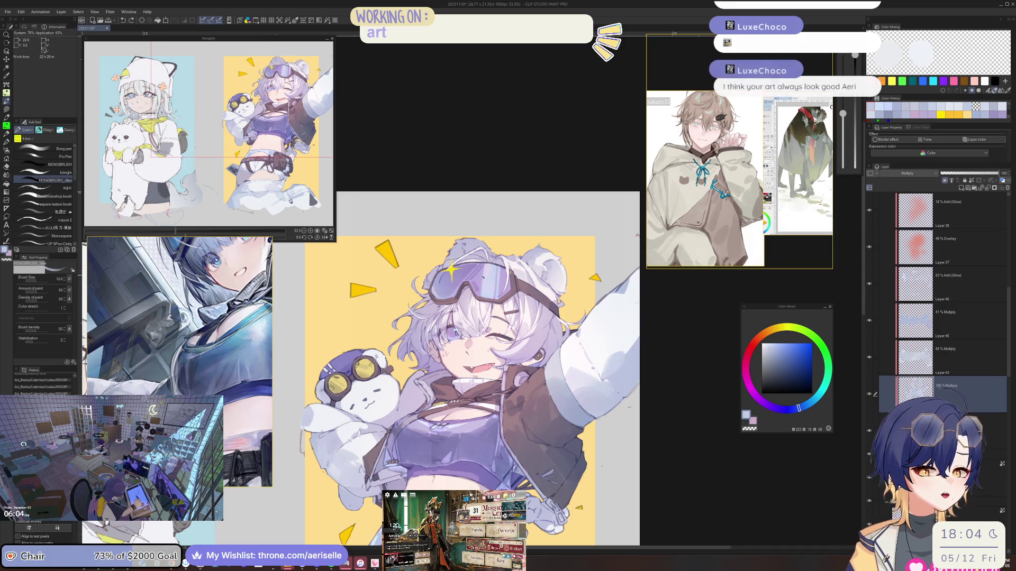
Step: Zoom back in on the goggles, set the brush to 25, and switch to the hard eraser on a mirrored, tilted view
{"action": "key", "text": "ctrl+alt+0"}
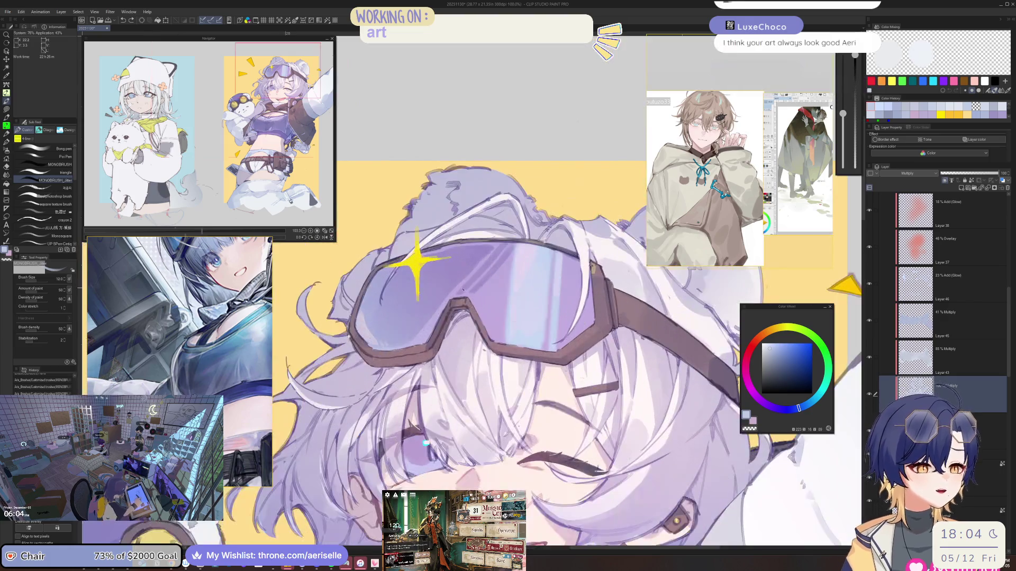
{"action": "key", "text": "bracketright"}
{"action": "key", "text": "bracketleft"}
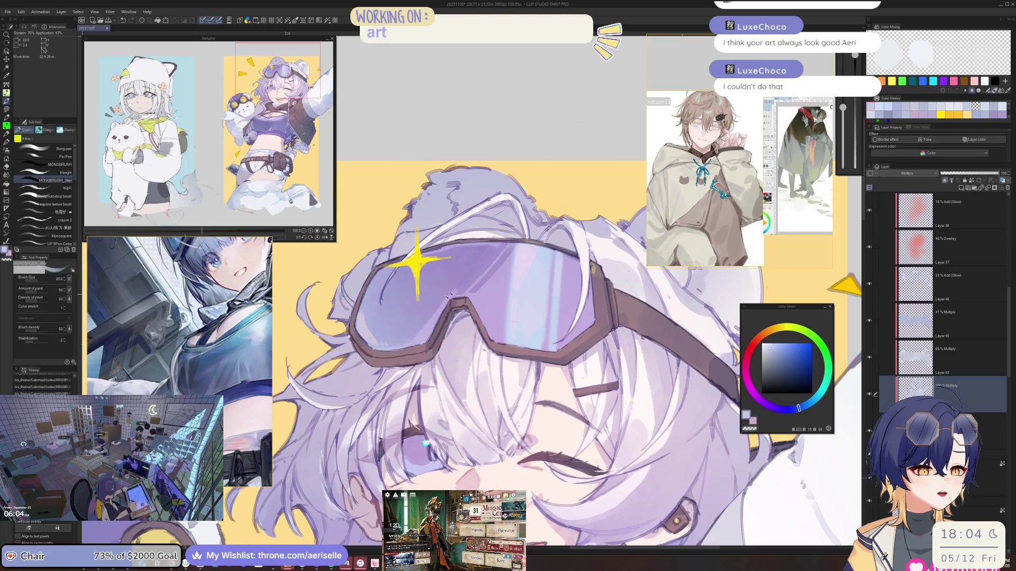
{"action": "key", "text": "ctrl+minus"}
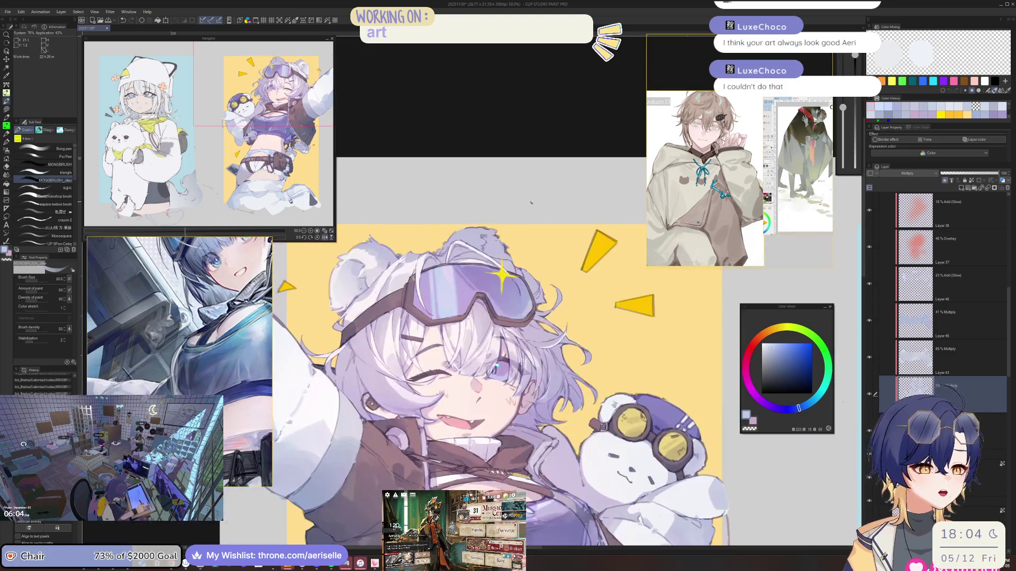
{"action": "key", "text": "ctrl+plus"}
{"action": "key", "text": "bracketright"}
{"action": "key", "text": "e"}
{"action": "key", "text": "h"}
{"action": "key", "text": "minus"}
{"action": "key", "text": "minus"}
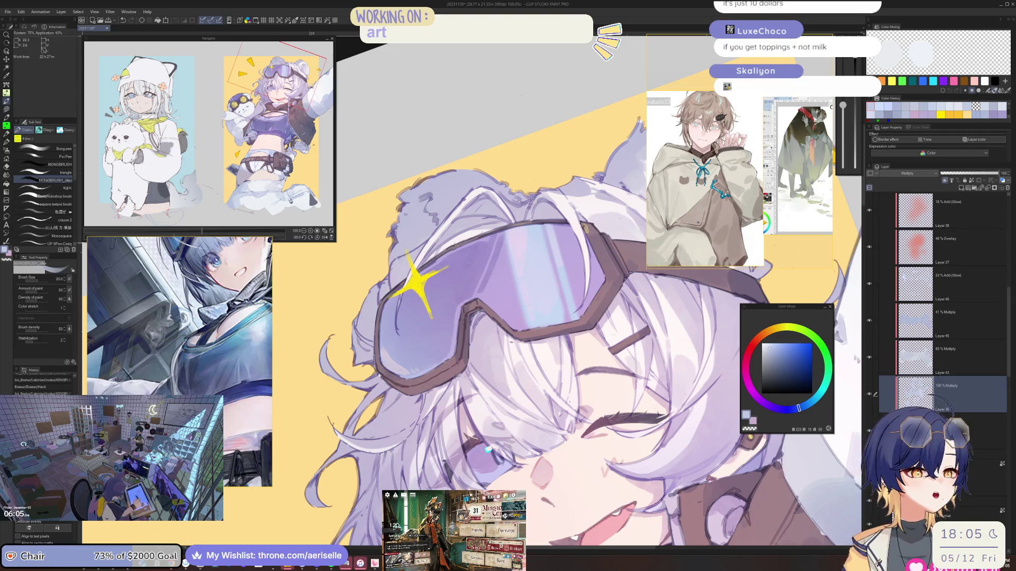
Step: Level and mirror the view, then rotate it counter-clockwise around the eye
{"action": "key", "text": "ctrl+0"}
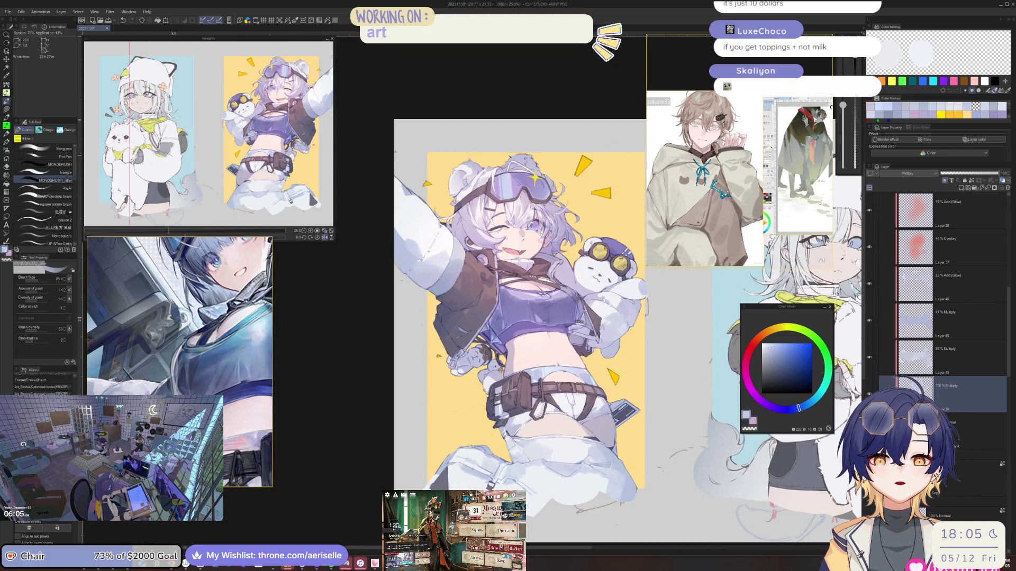
{"action": "scroll", "coordinate": [502, 180], "scroll_direction": "up", "scroll_amount": 2}
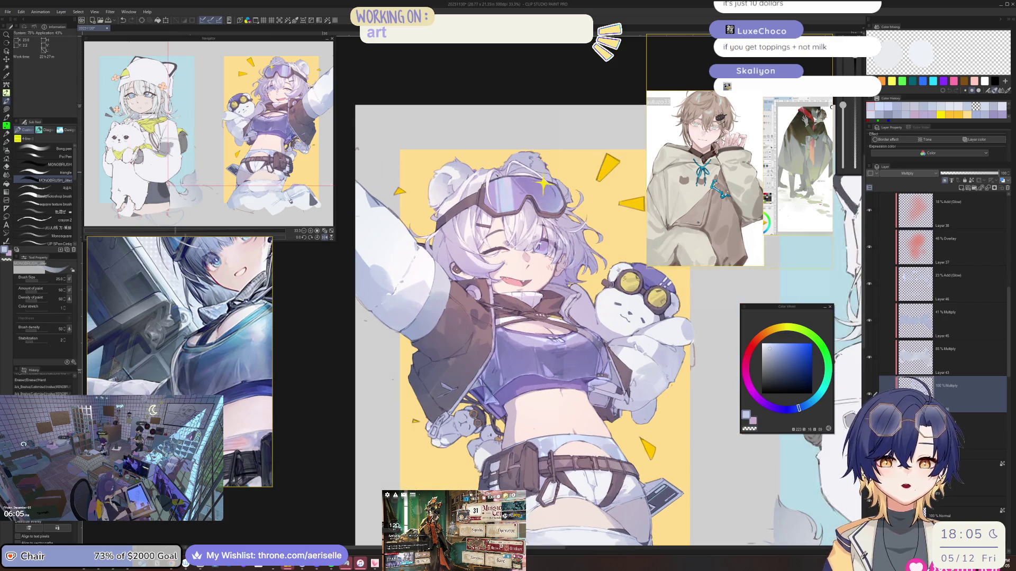
{"action": "key", "text": "h"}
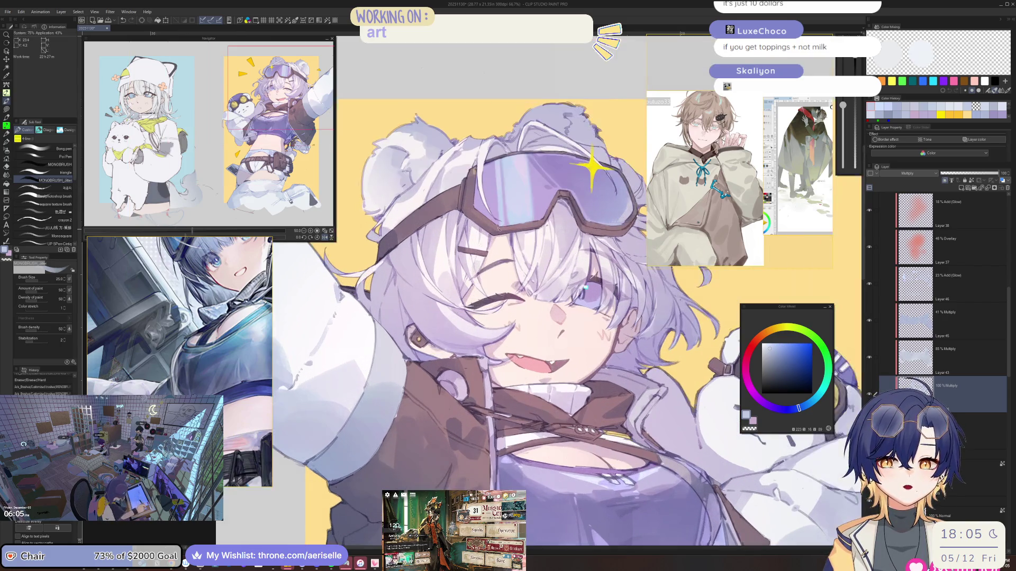
{"action": "scroll", "coordinate": [476, 317], "scroll_direction": "down", "scroll_amount": 2}
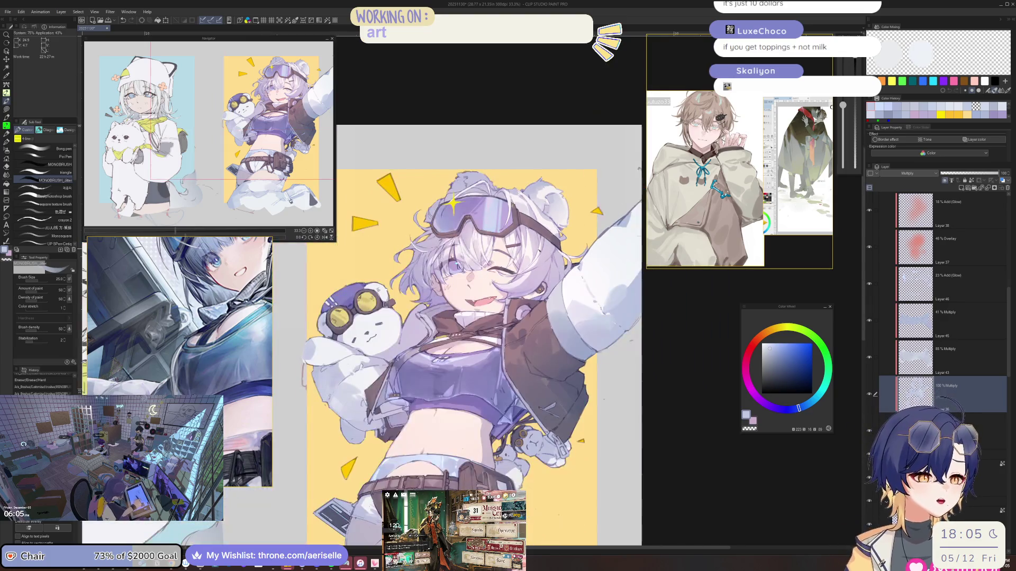
{"action": "scroll", "coordinate": [404, 276], "scroll_direction": "up", "scroll_amount": 4}
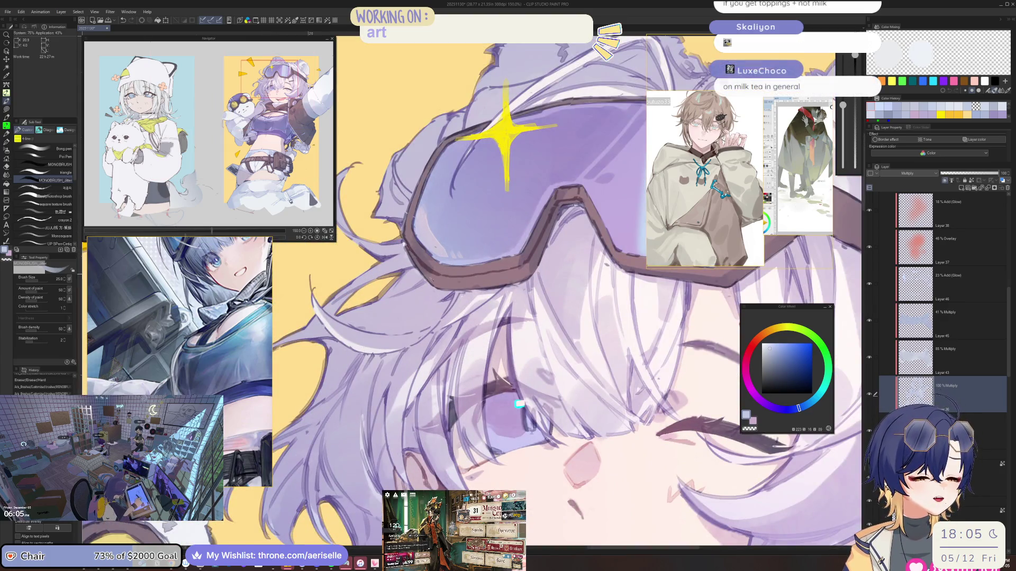
{"action": "key", "text": "minus"}
{"action": "key", "text": "minus"}
{"action": "key", "text": "minus"}
{"action": "key", "text": "minus"}
{"action": "key", "text": "minus"}
{"action": "key", "text": "minus"}
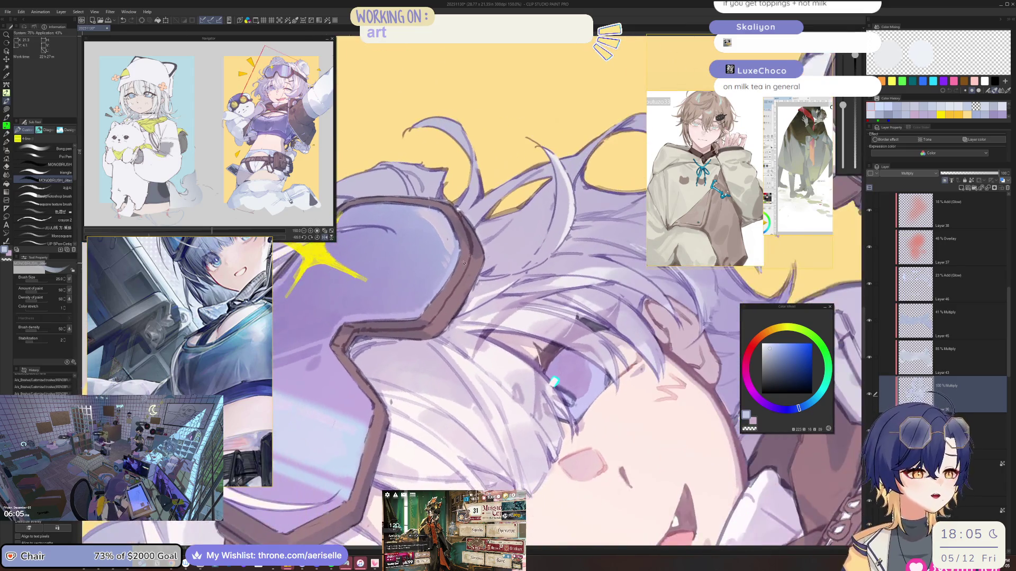
{"action": "key", "text": "minus"}
Step: Erase around the eye, then return to the liner pen at brush size 20
{"action": "key", "text": "e"}
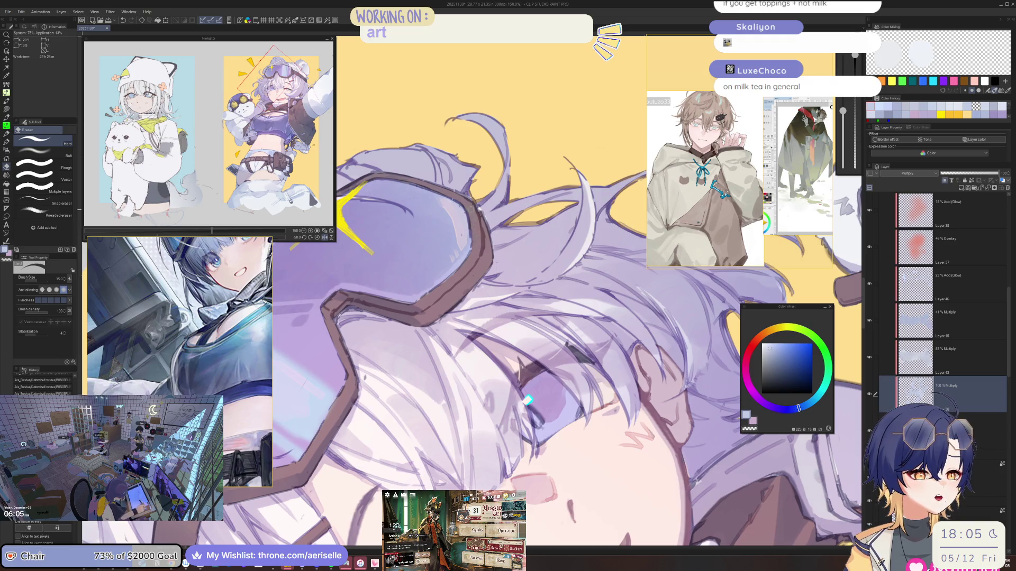
{"action": "key", "text": "asciicircum"}
{"action": "key", "text": "asciicircum"}
{"action": "key", "text": "asciicircum"}
{"action": "key", "text": "asciicircum"}
{"action": "key", "text": "asciicircum"}
{"action": "key", "text": "p"}
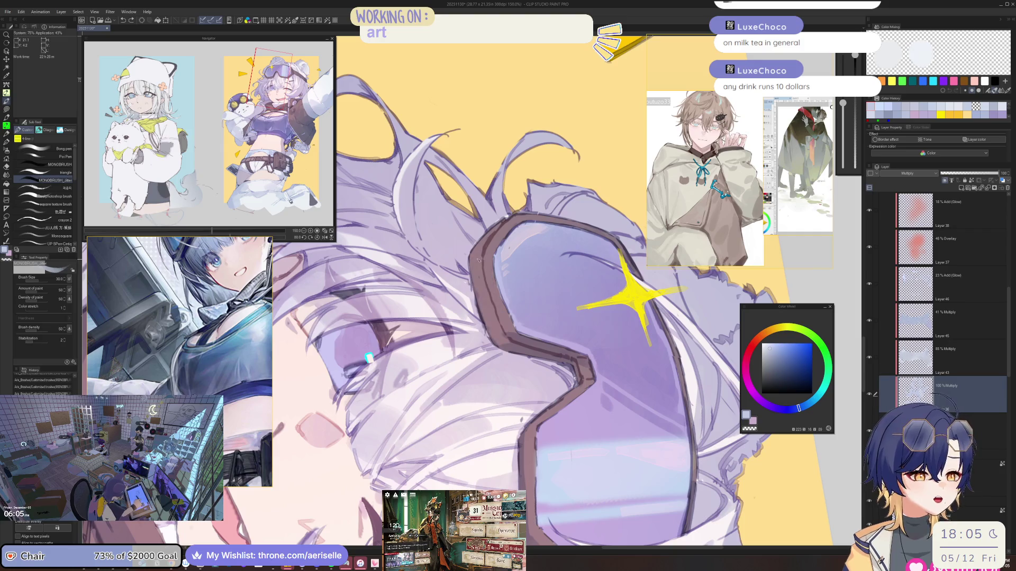
{"action": "key", "text": "bracketleft"}
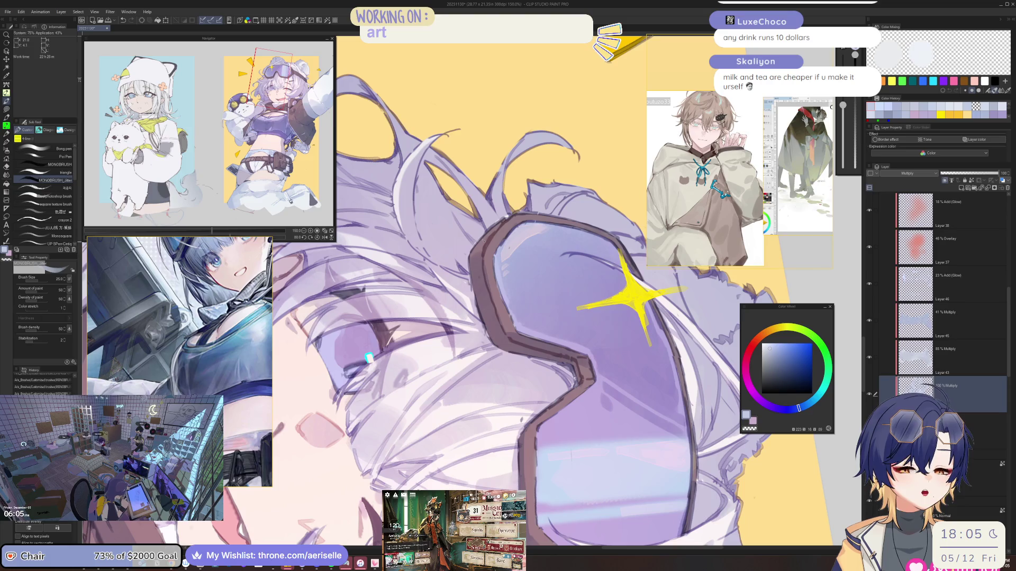
{"action": "key", "text": "bracketleft"}
{"action": "scroll", "coordinate": [600, 289], "scroll_direction": "down", "scroll_amount": 2}
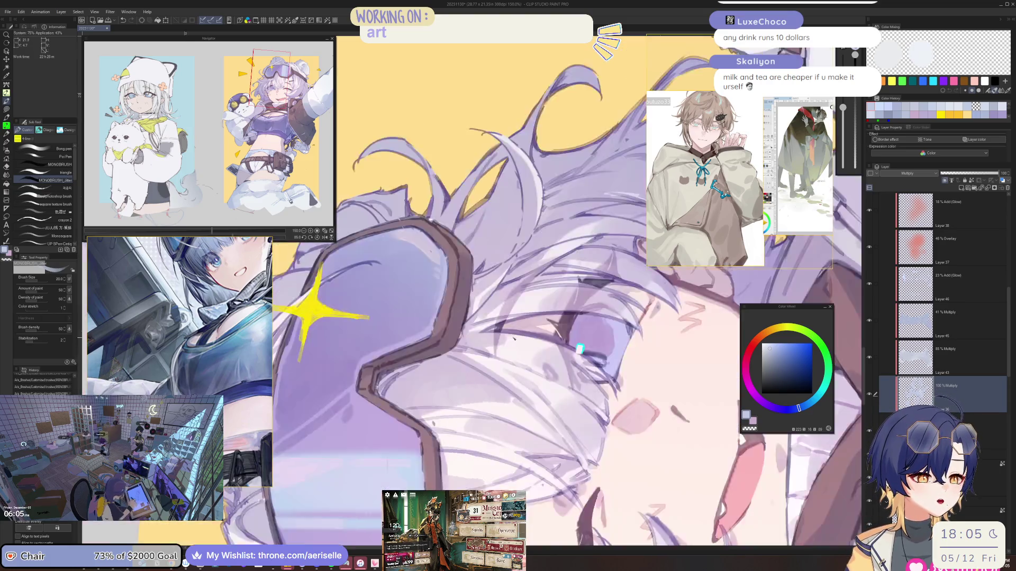
{"action": "scroll", "coordinate": [427, 366], "scroll_direction": "up", "scroll_amount": 3}
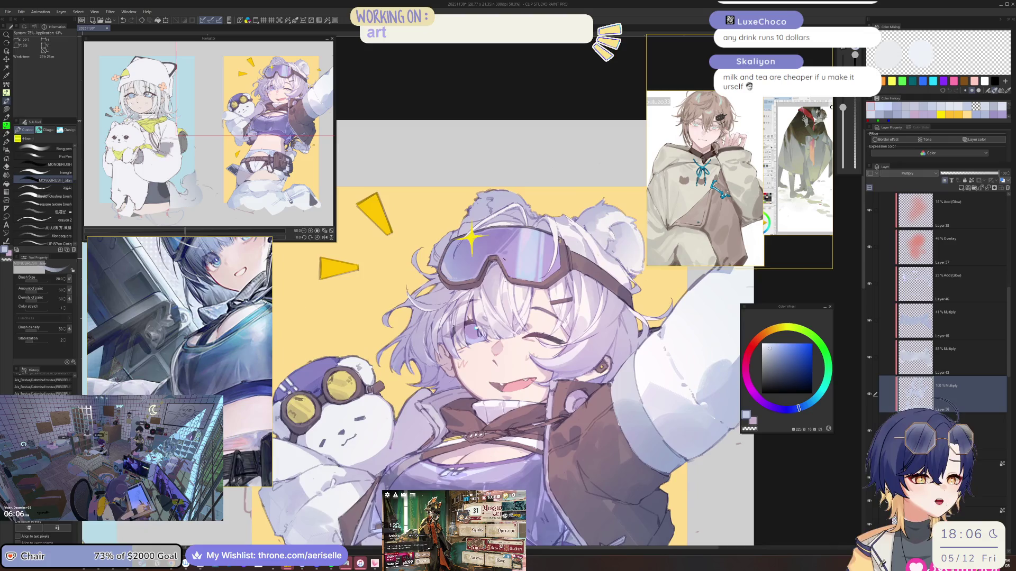
Step: Redraw face, hair and goggle lines with the liner pen at size 17, then review mirrored
{"action": "key", "text": "bracketleft"}
{"action": "scroll", "coordinate": [460, 402], "scroll_direction": "down", "scroll_amount": 3}
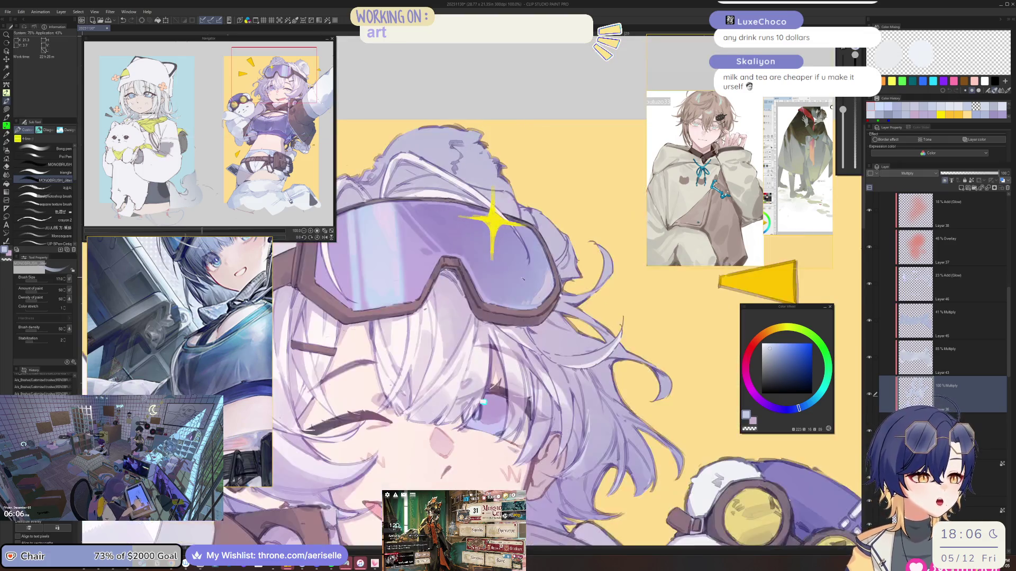
{"action": "key", "text": "h"}
{"action": "scroll", "coordinate": [461, 339], "scroll_direction": "up", "scroll_amount": 2}
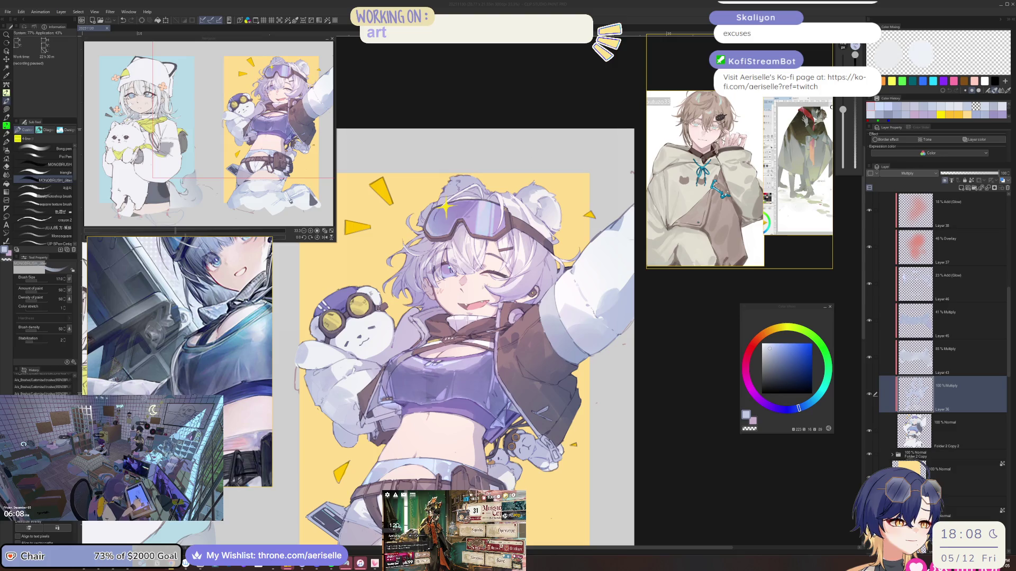
{"action": "left_click", "coordinate": [324, 237]}
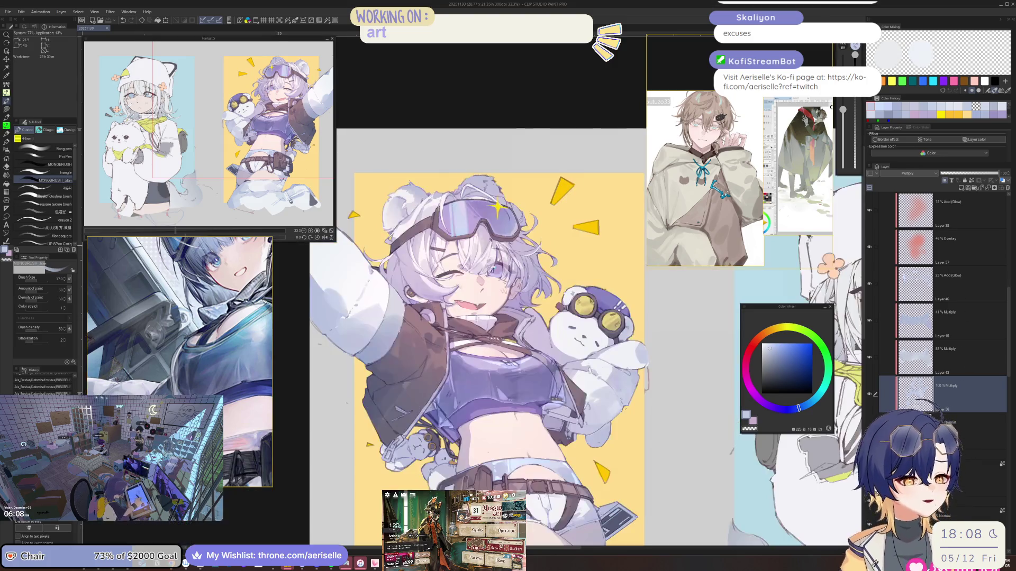
Step: At eraser size 170, erase a stray hair line on a rotated view, then level and zoom out
{"action": "scroll", "coordinate": [403, 237], "scroll_direction": "up", "scroll_amount": 5}
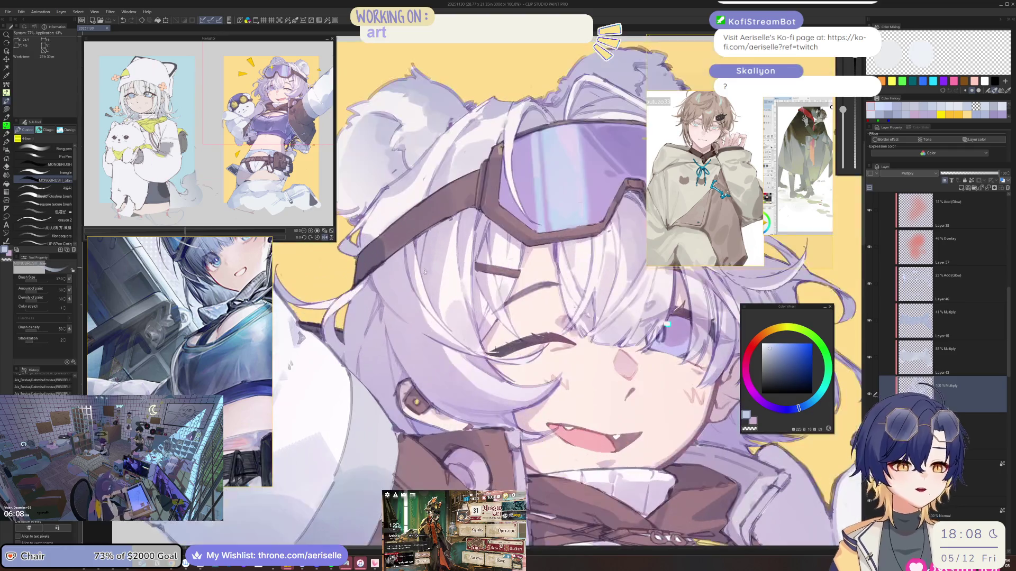
{"action": "key", "text": "bracketleft"}
{"action": "key", "text": "bracketleft"}
{"action": "scroll", "coordinate": [409, 268], "scroll_direction": "down", "scroll_amount": 3}
{"action": "scroll", "coordinate": [577, 258], "scroll_direction": "up", "scroll_amount": 3}
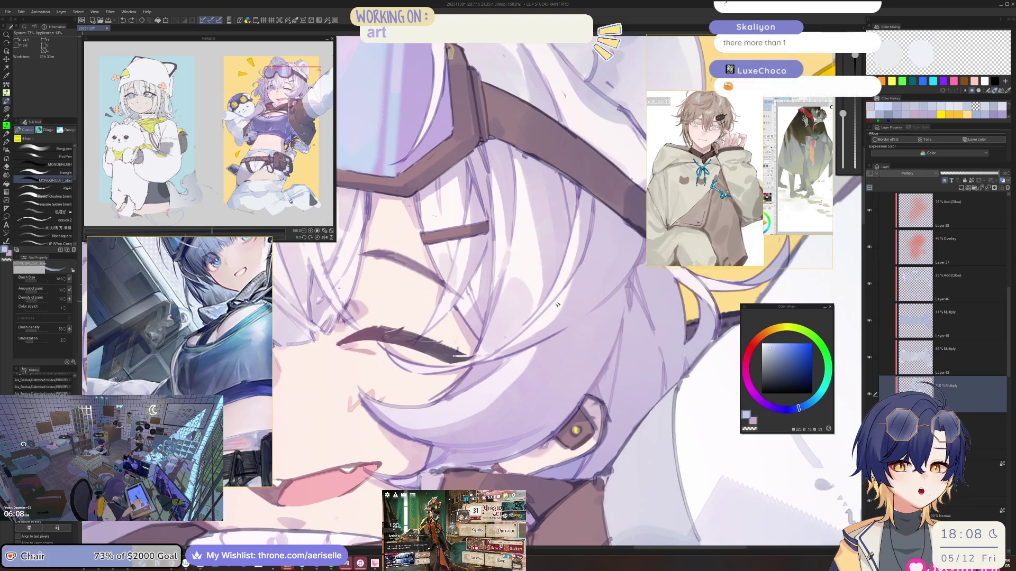
{"action": "key", "text": "bracketright"}
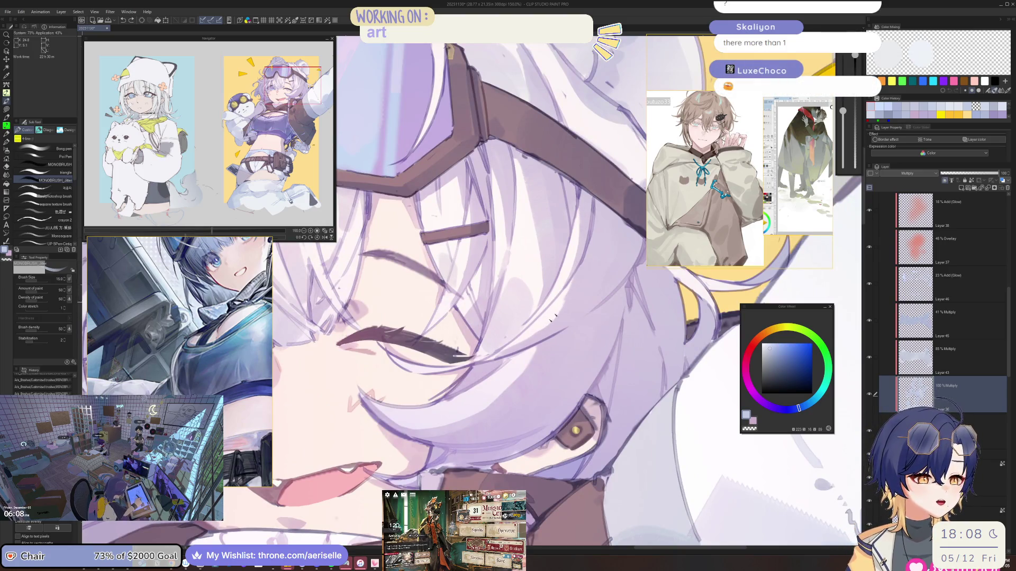
{"action": "key", "text": "bracketright"}
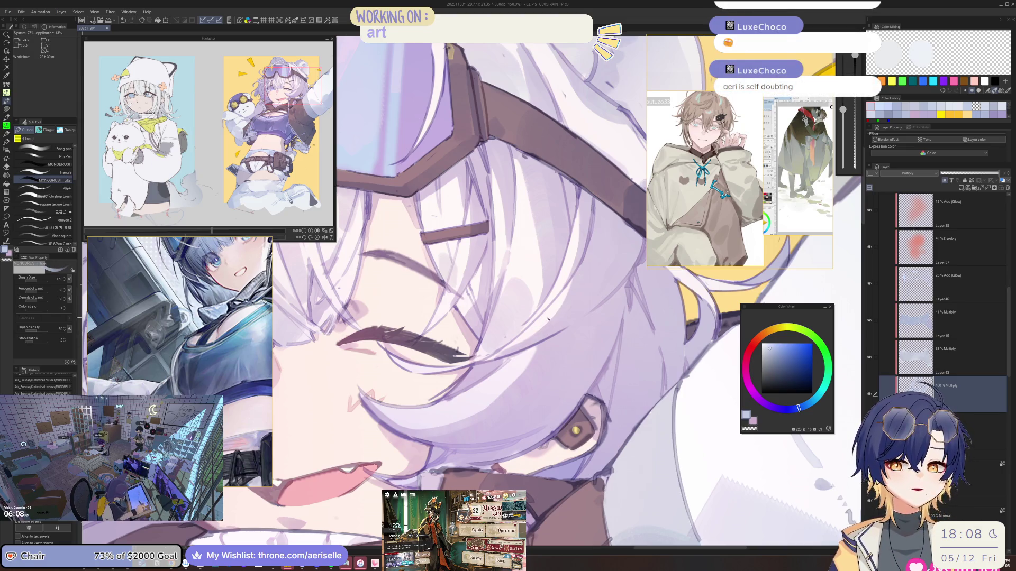
{"action": "mouse_move", "coordinate": [544, 311]}
{"action": "left_mouse_down"}
{"action": "mouse_move", "coordinate": [529, 296]}
{"action": "mouse_move", "coordinate": [503, 349]}
{"action": "left_mouse_up"}
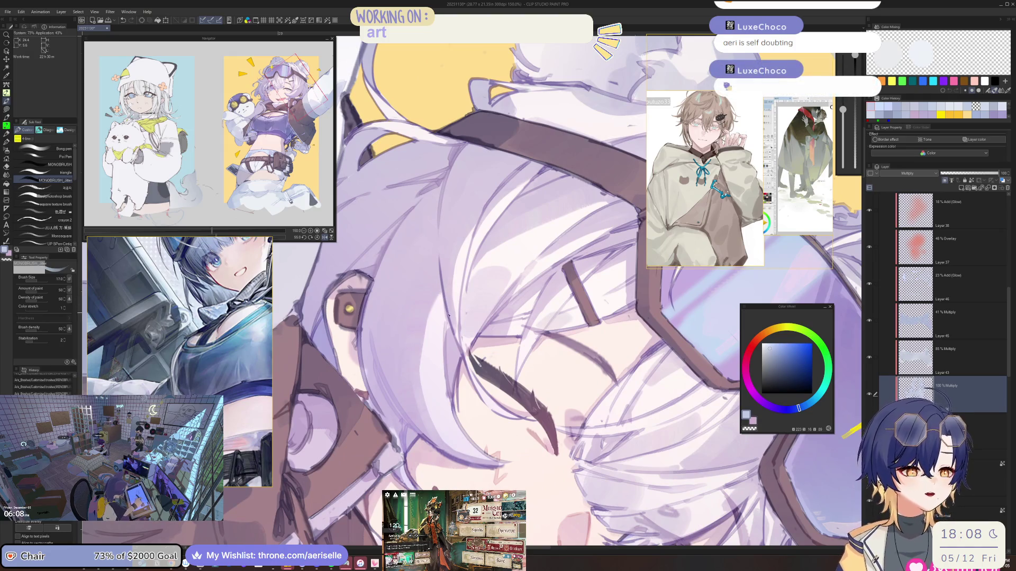
{"action": "mouse_move", "coordinate": [444, 317]}
{"action": "left_mouse_down"}
{"action": "mouse_move", "coordinate": [428, 328]}
{"action": "mouse_move", "coordinate": [420, 371]}
{"action": "left_mouse_up"}
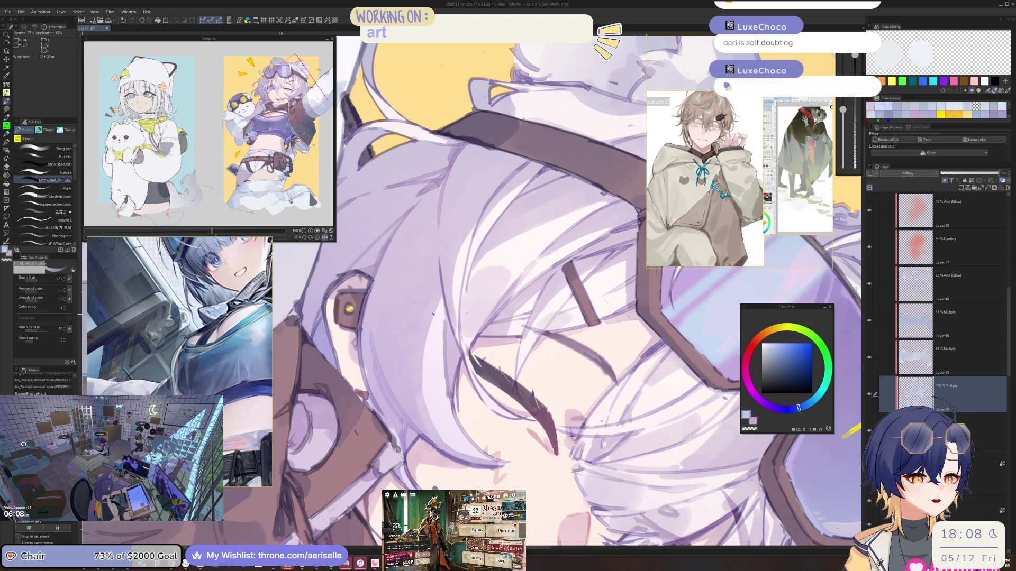
{"action": "key", "text": "ctrl+minus"}
{"action": "key", "text": "ctrl+at"}
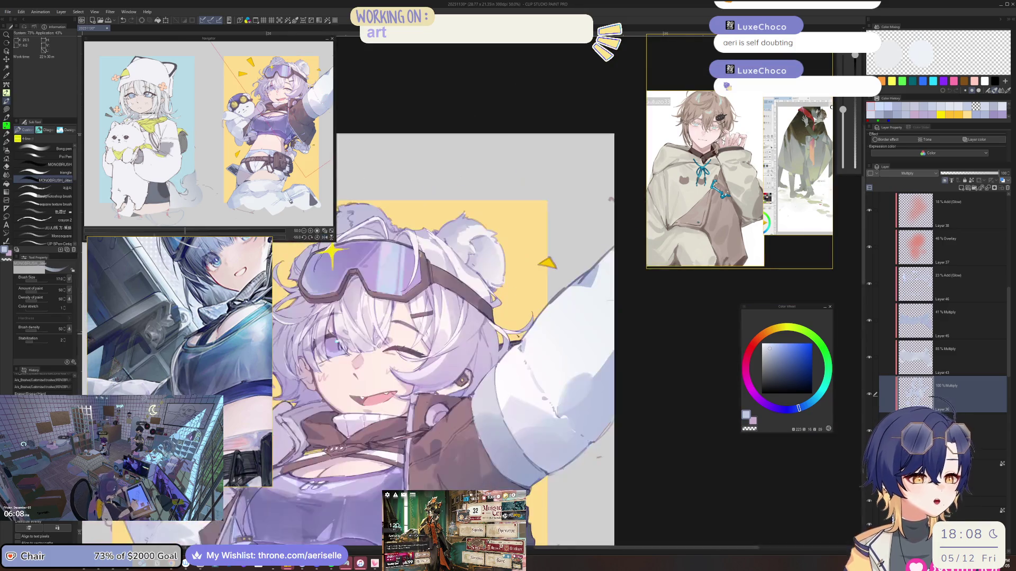
Step: Mirror the canvas horizontally to inspect the bear-ear hood and goggle strap
{"action": "key", "text": "h"}
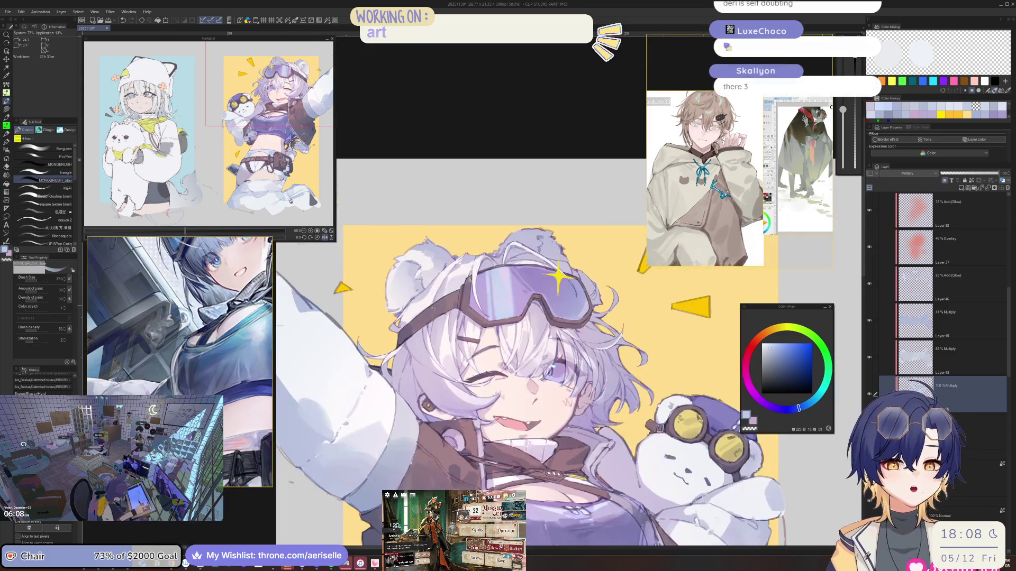
{"action": "scroll", "coordinate": [415, 296], "scroll_direction": "up", "scroll_amount": 4}
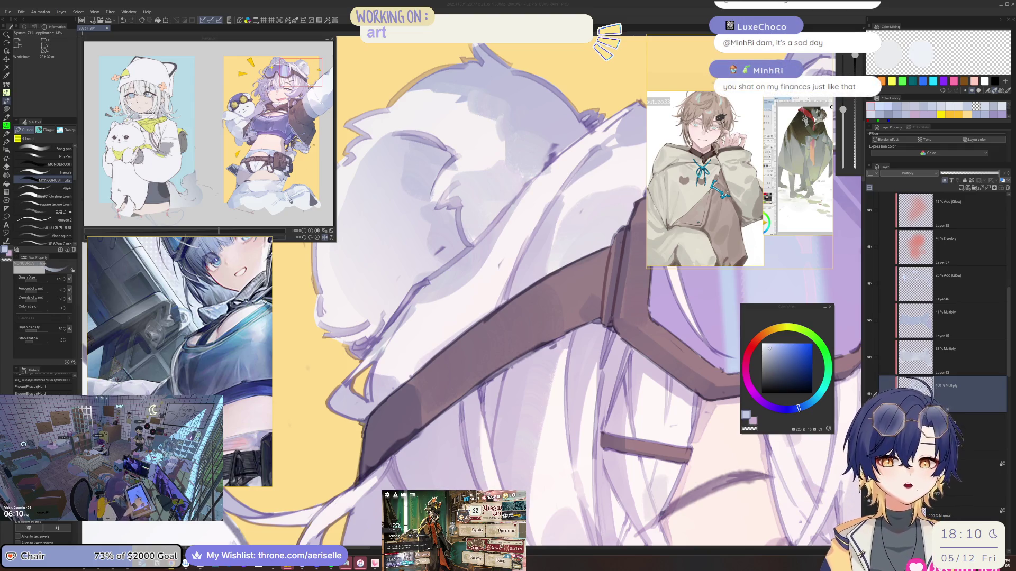
Step: Erase hood shading near the goggle strap, then add a size-150 touch-up stroke
{"action": "left_click", "coordinate": [544, 281]}
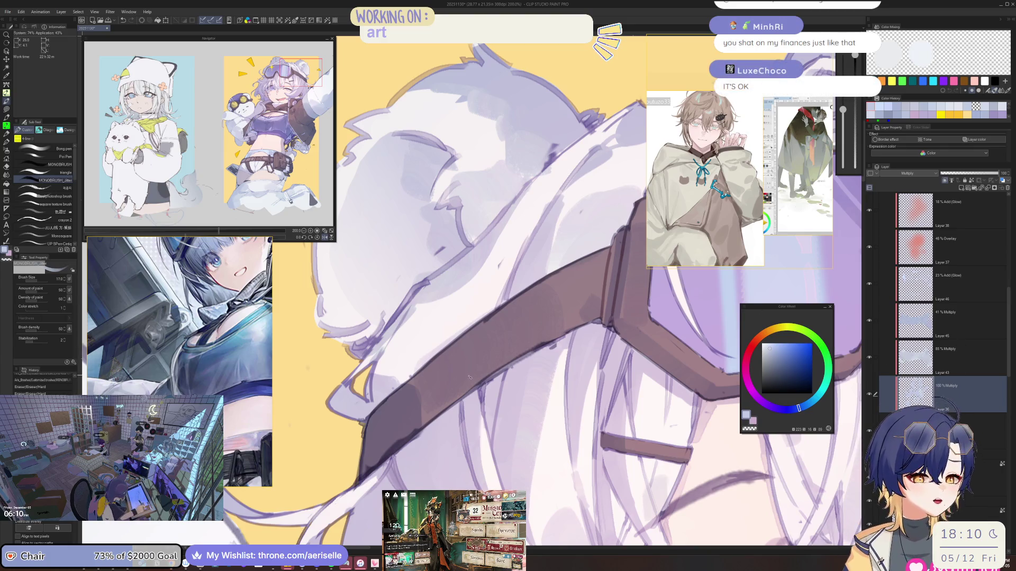
{"action": "key", "text": "bracketright"}
{"action": "mouse_move", "coordinate": [422, 385]}
{"action": "left_mouse_down"}
{"action": "mouse_move", "coordinate": [439, 387]}
{"action": "mouse_move", "coordinate": [428, 413]}
{"action": "mouse_move", "coordinate": [444, 406]}
{"action": "left_mouse_up"}
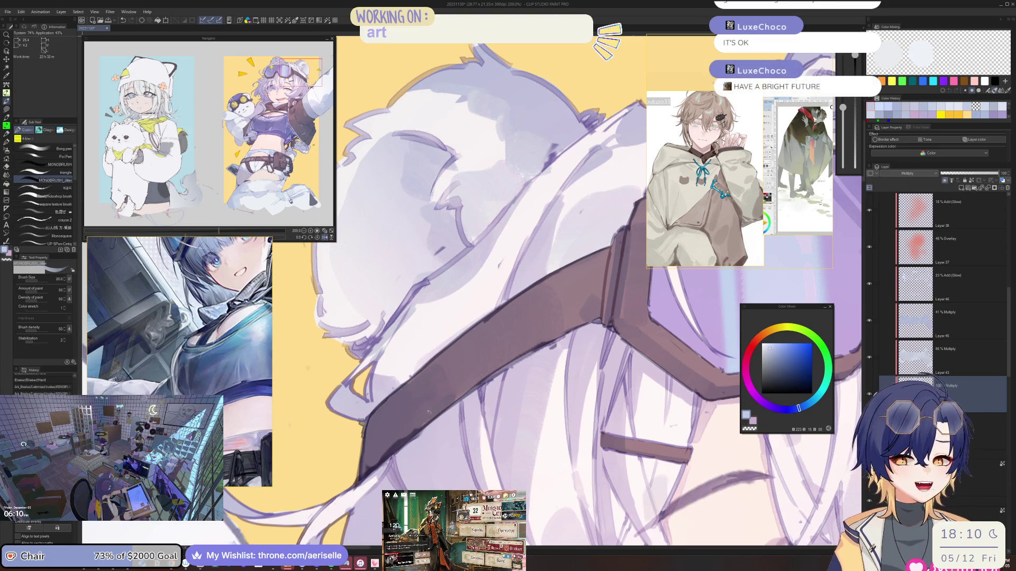
{"action": "key", "text": "bracketleft"}
{"action": "key", "text": "bracketleft"}
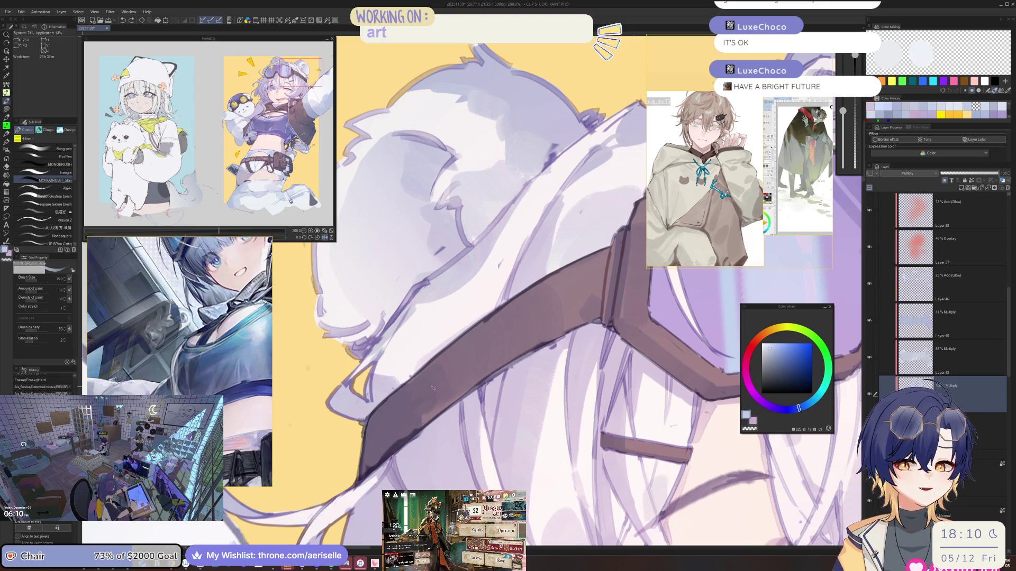
{"action": "left_click_drag", "start_coordinate": [439, 393], "coordinate": [426, 419]}
{"action": "scroll", "coordinate": [440, 411], "scroll_direction": "down", "scroll_amount": 5}
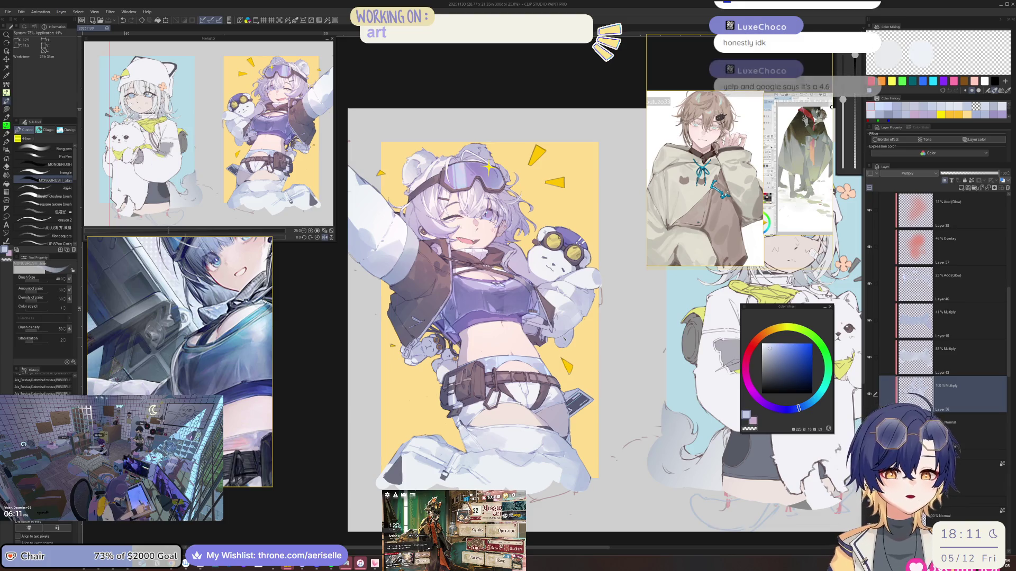
Step: Mirror the canvas and capture a region screenshot of the full illustration
{"action": "left_click", "coordinate": [325, 237]}
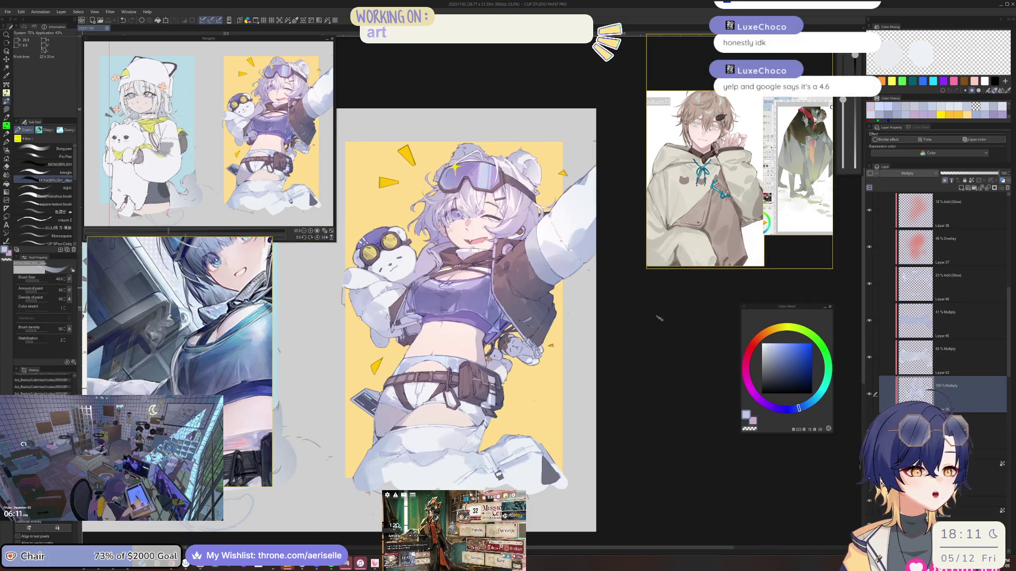
{"action": "key", "text": "super+shift+s"}
{"action": "mouse_move", "coordinate": [328, 117]}
{"action": "left_mouse_down"}
{"action": "mouse_move", "coordinate": [589, 554]}
{"action": "mouse_move", "coordinate": [596, 509]}
{"action": "left_mouse_up"}
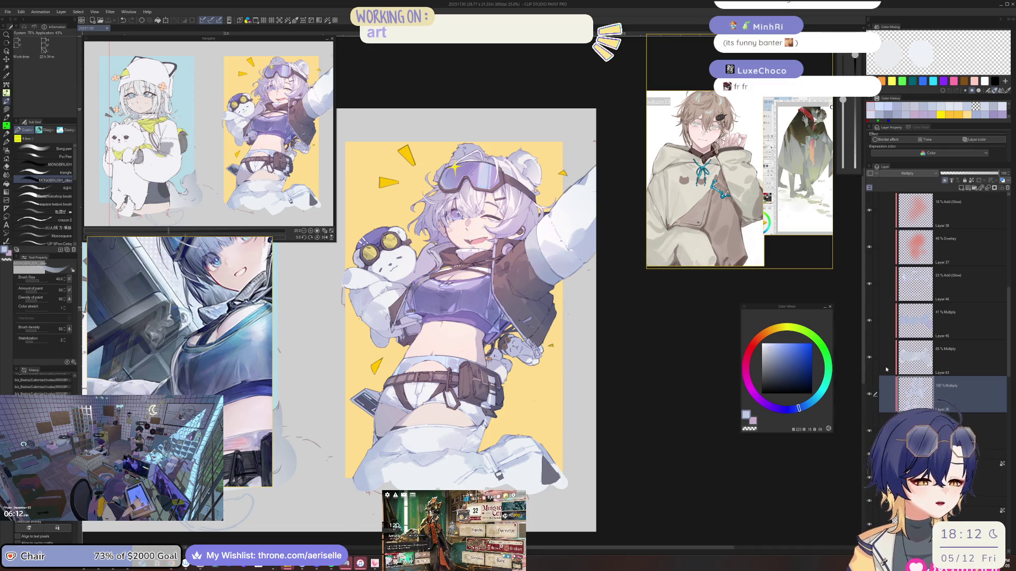
Step: Check the proportions mirrored, then switch to the eraser at size 15
{"action": "key", "text": "h"}
{"action": "scroll", "coordinate": [505, 300], "scroll_direction": "up", "scroll_amount": 3}
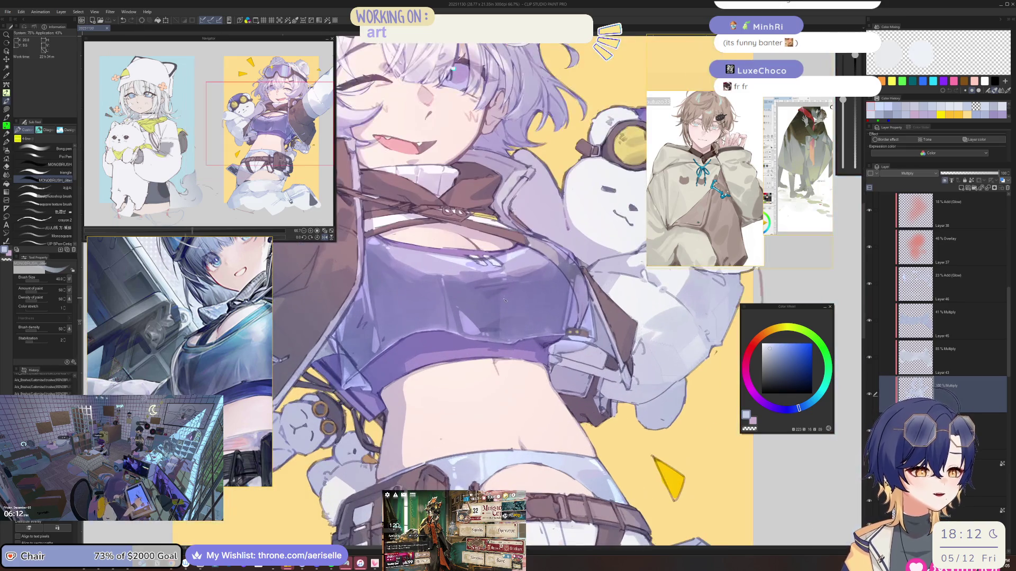
{"action": "key", "text": "h"}
{"action": "scroll", "coordinate": [505, 300], "scroll_direction": "down", "scroll_amount": 3}
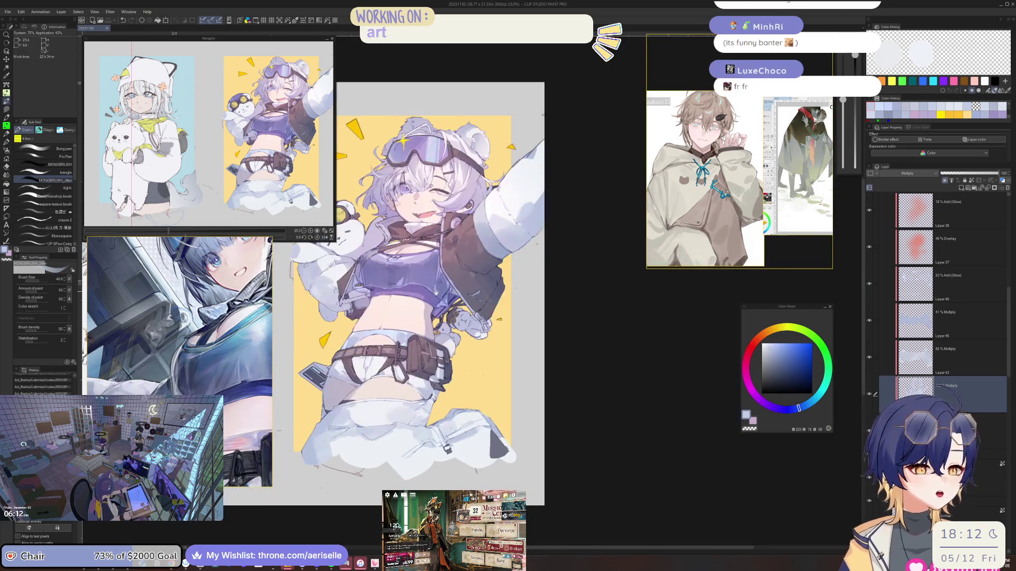
{"action": "scroll", "coordinate": [505, 300], "scroll_direction": "up", "scroll_amount": 3}
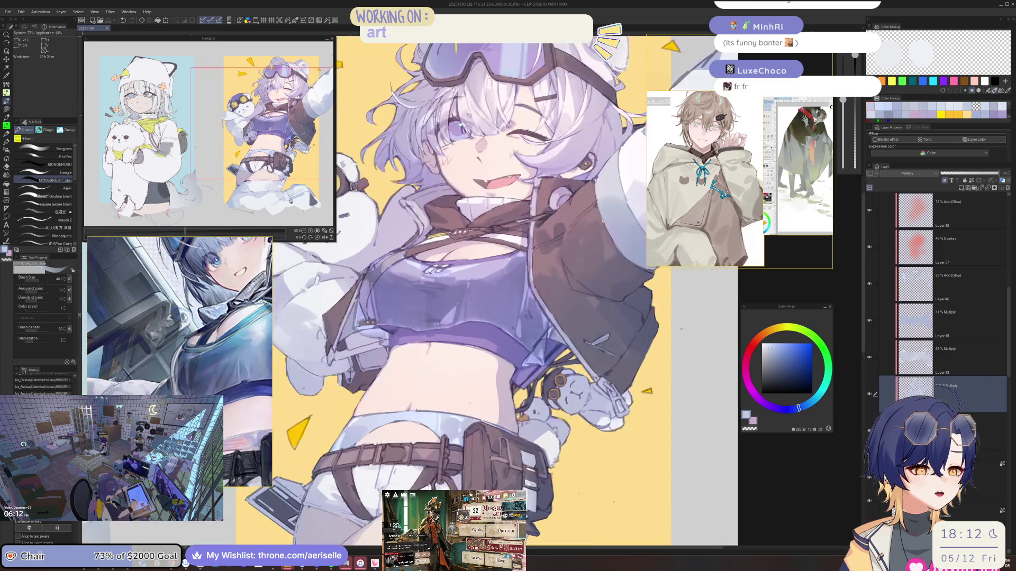
{"action": "key", "text": "e"}
{"action": "key", "text": "bracketright"}
{"action": "key", "text": "bracketright"}
{"action": "key", "text": "bracketright"}
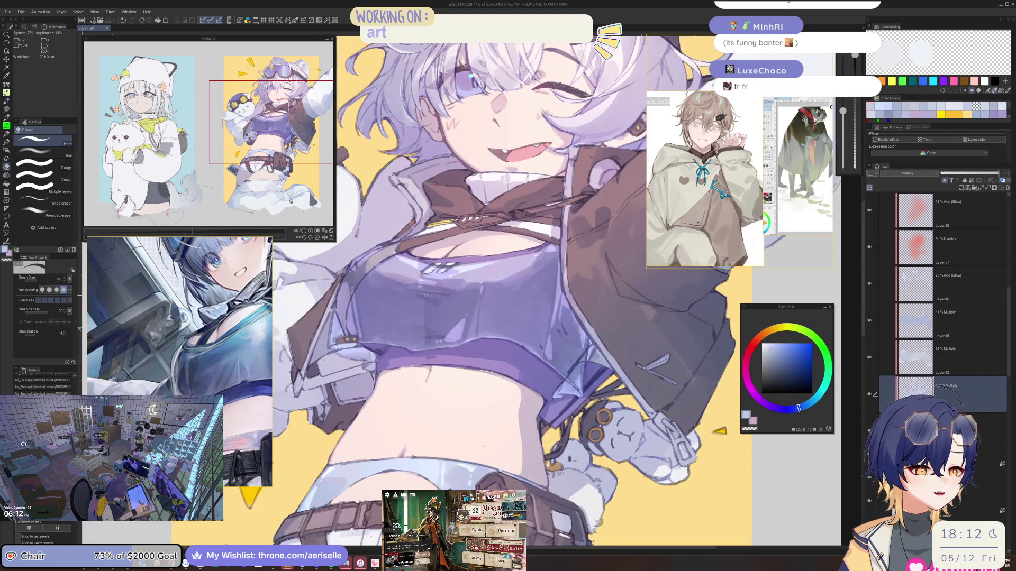
{"action": "scroll", "coordinate": [426, 295], "scroll_direction": "down", "scroll_amount": 2}
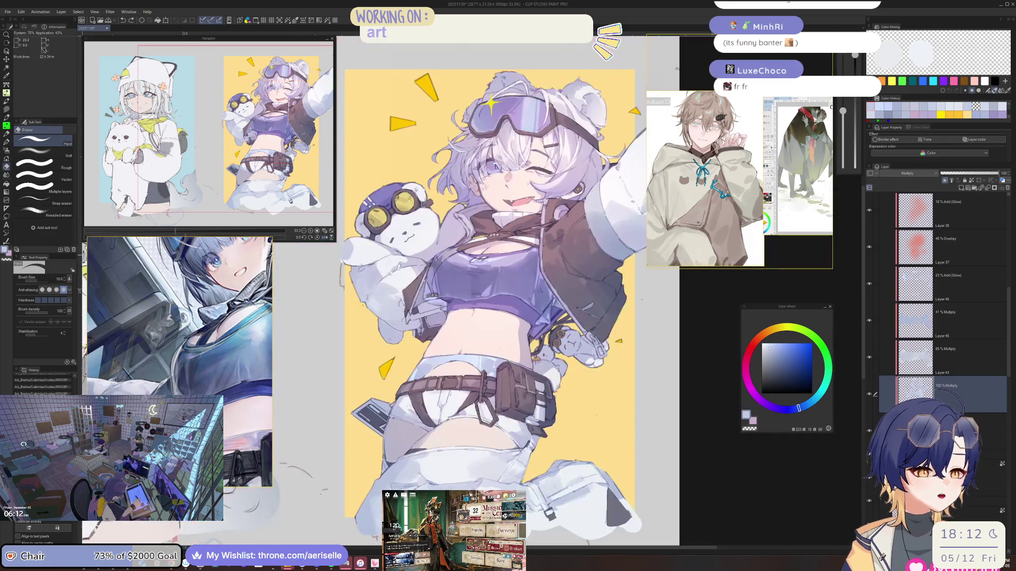
{"action": "scroll", "coordinate": [490, 307], "scroll_direction": "up", "scroll_amount": 3}
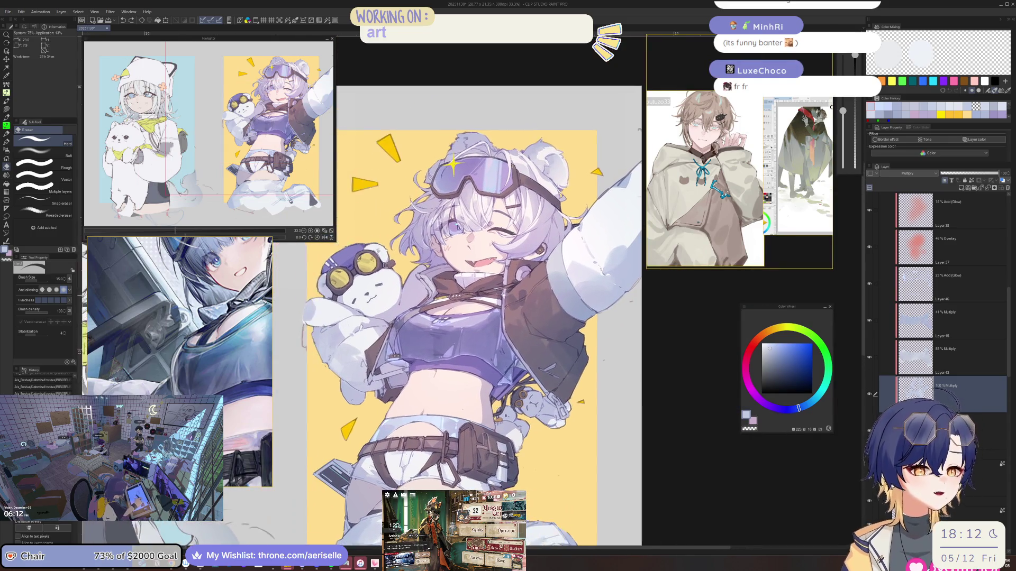
{"action": "scroll", "coordinate": [478, 316], "scroll_direction": "up", "scroll_amount": 1}
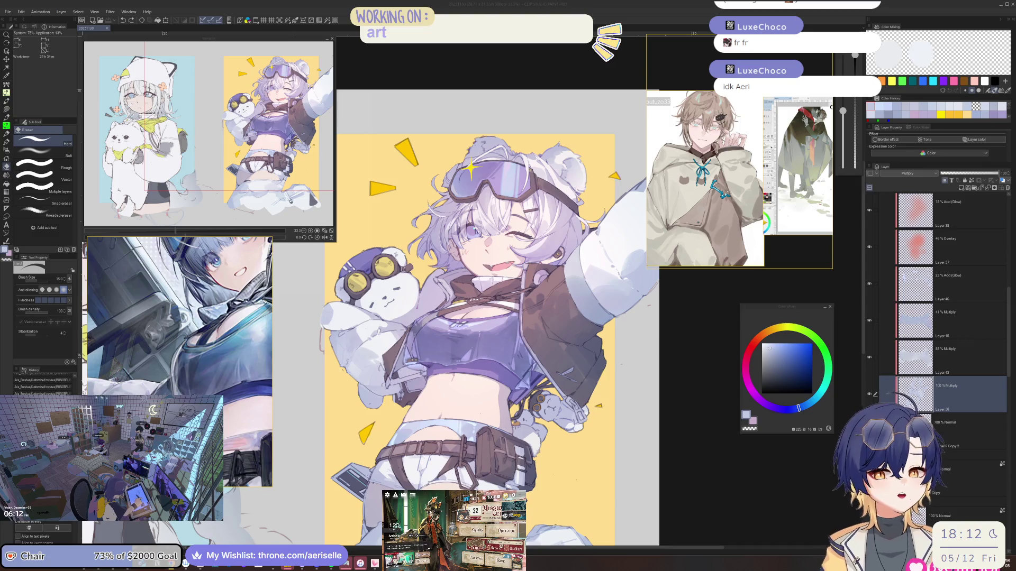
Step: Mirror the view, mark the collar with the pen, and shrink the brush to size 10
{"action": "left_click", "coordinate": [878, 239]}
{"action": "key", "text": "h"}
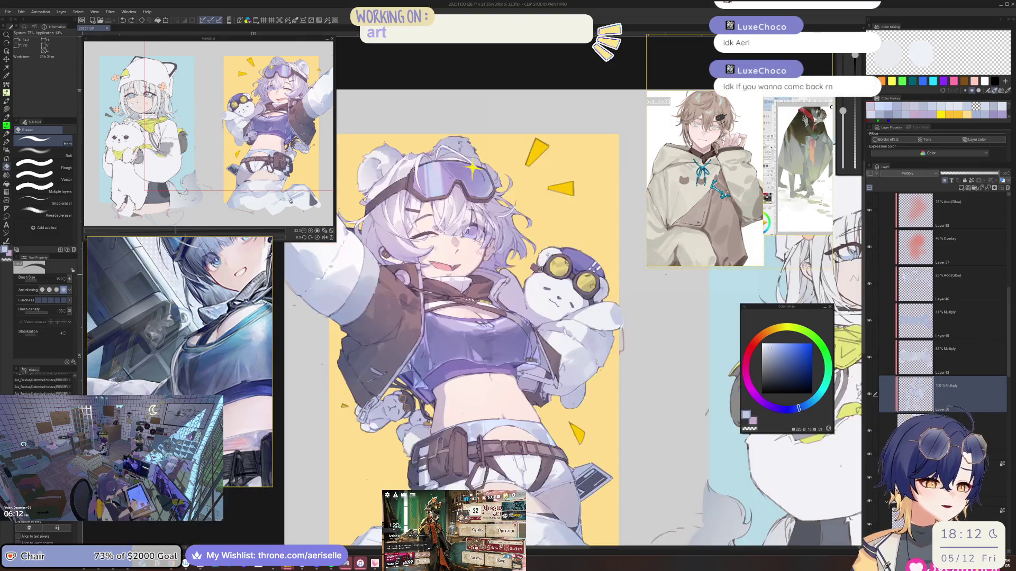
{"action": "scroll", "coordinate": [564, 348], "scroll_direction": "up", "scroll_amount": 3}
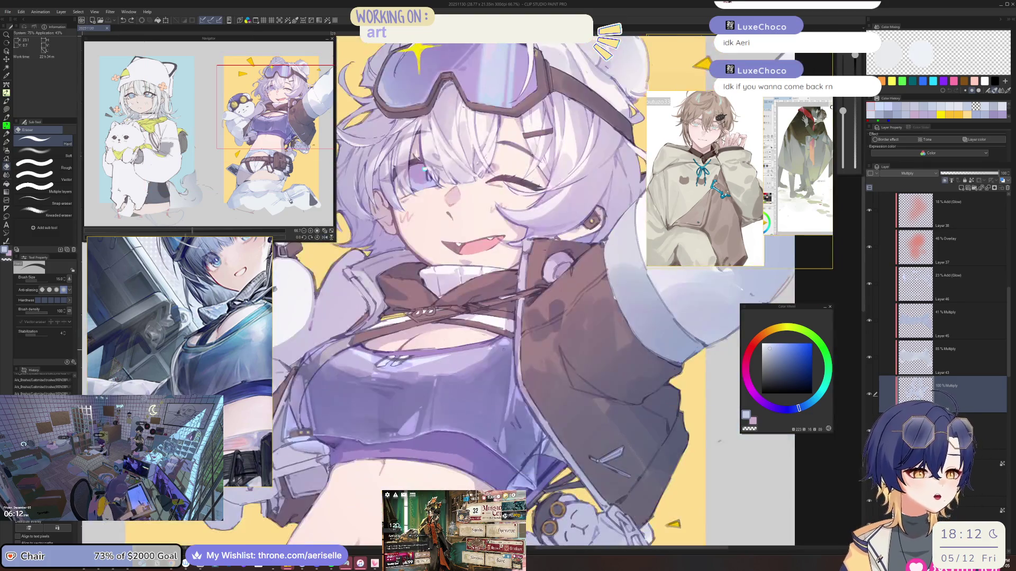
{"action": "key", "text": "p"}
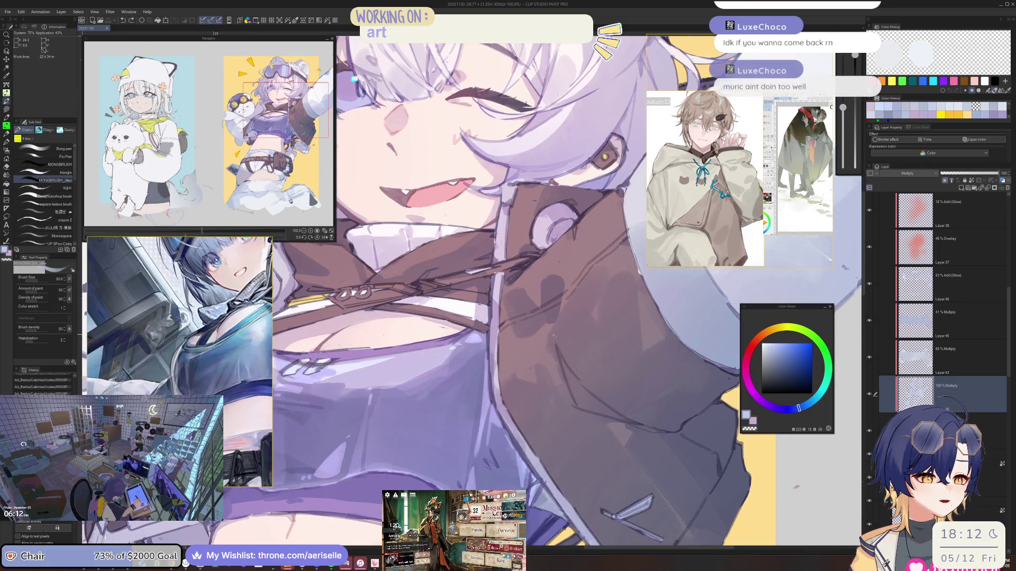
{"action": "left_click", "coordinate": [554, 342]}
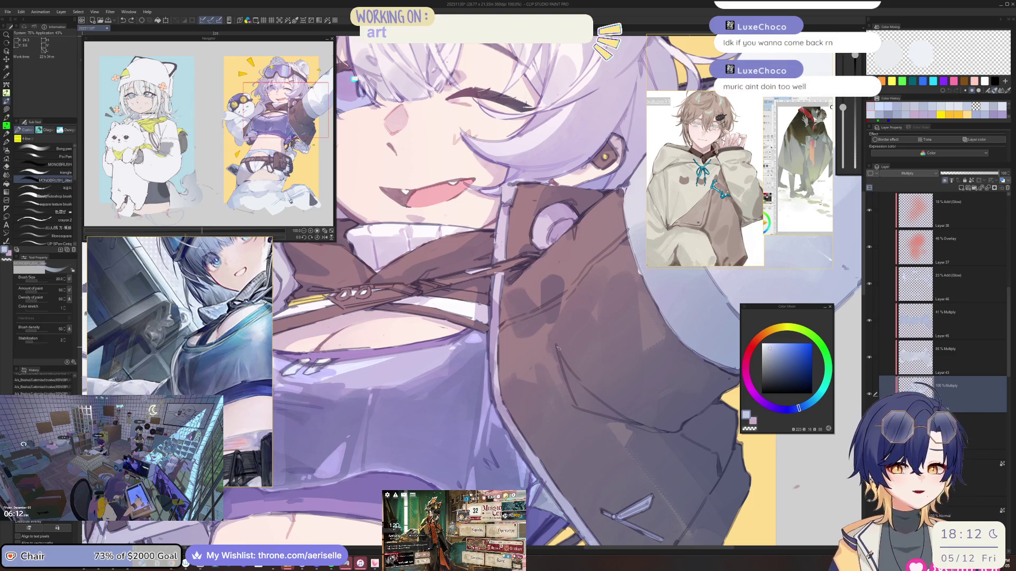
{"action": "key", "text": "bracketleft"}
{"action": "key", "text": "bracketleft"}
{"action": "key", "text": "bracketleft"}
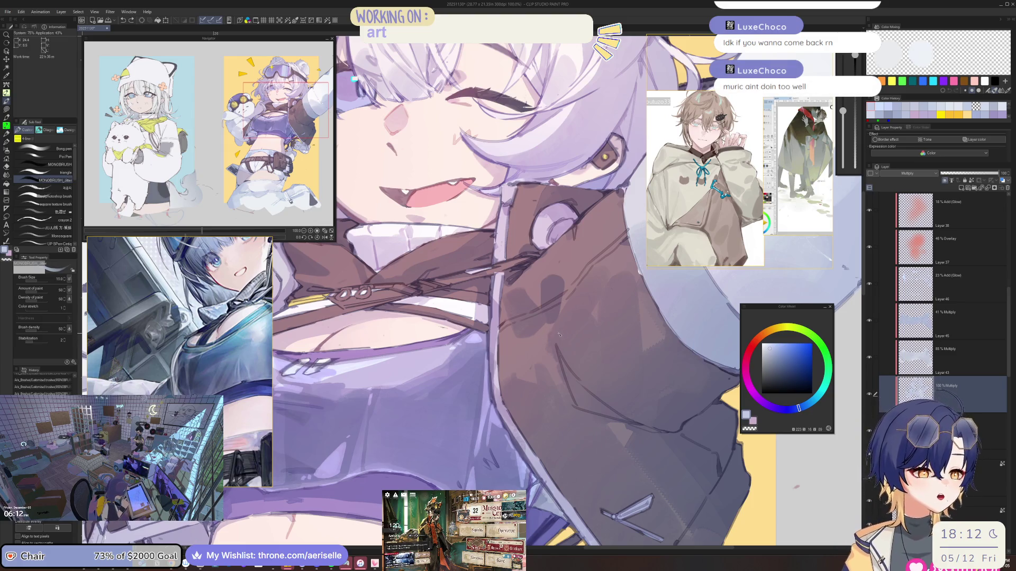
{"action": "key", "text": "bracketleft"}
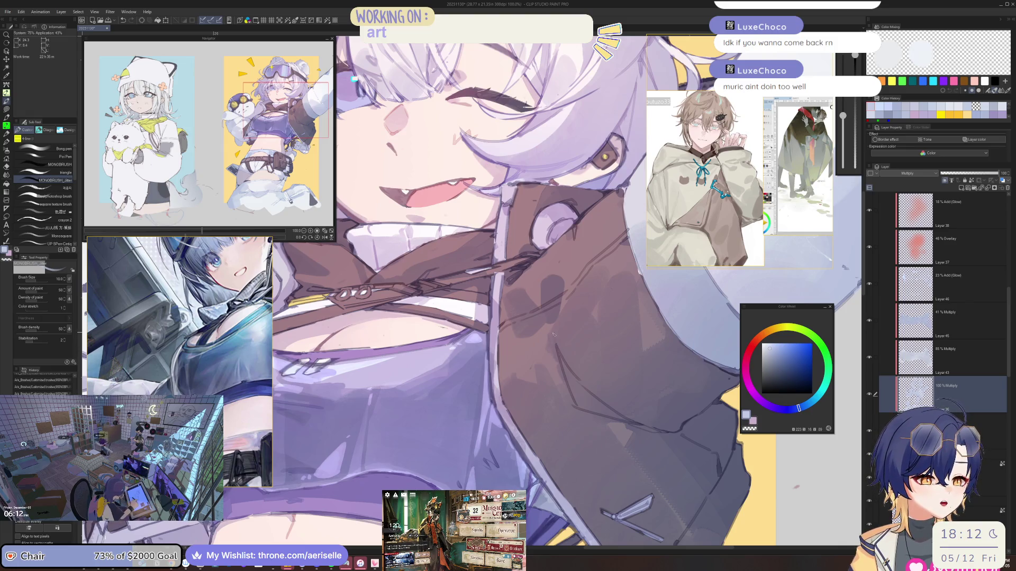
{"action": "scroll", "coordinate": [554, 335], "scroll_direction": "down", "scroll_amount": 5}
{"action": "scroll", "coordinate": [529, 304], "scroll_direction": "up", "scroll_amount": 5}
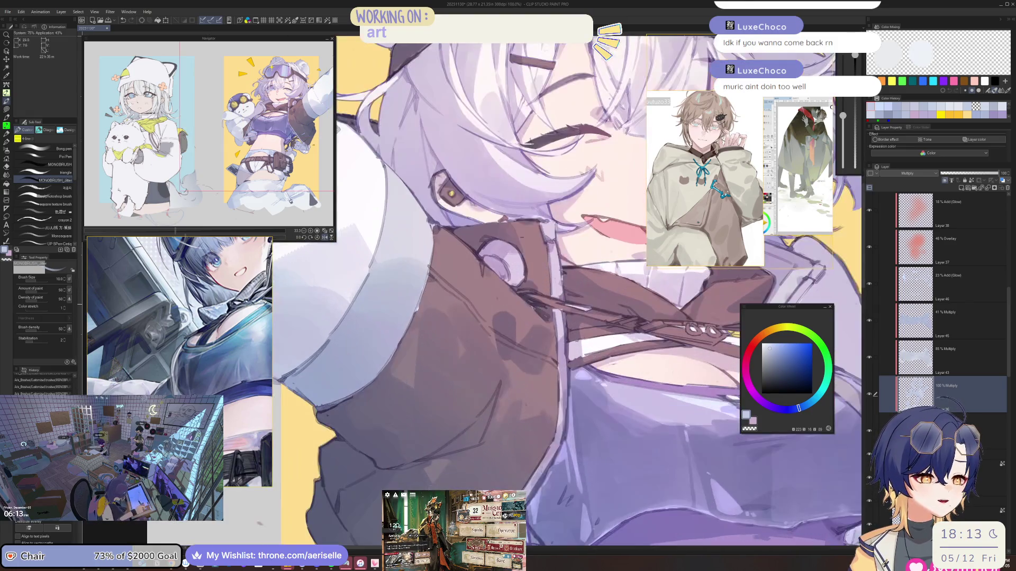
{"action": "scroll", "coordinate": [518, 291], "scroll_direction": "down", "scroll_amount": 3}
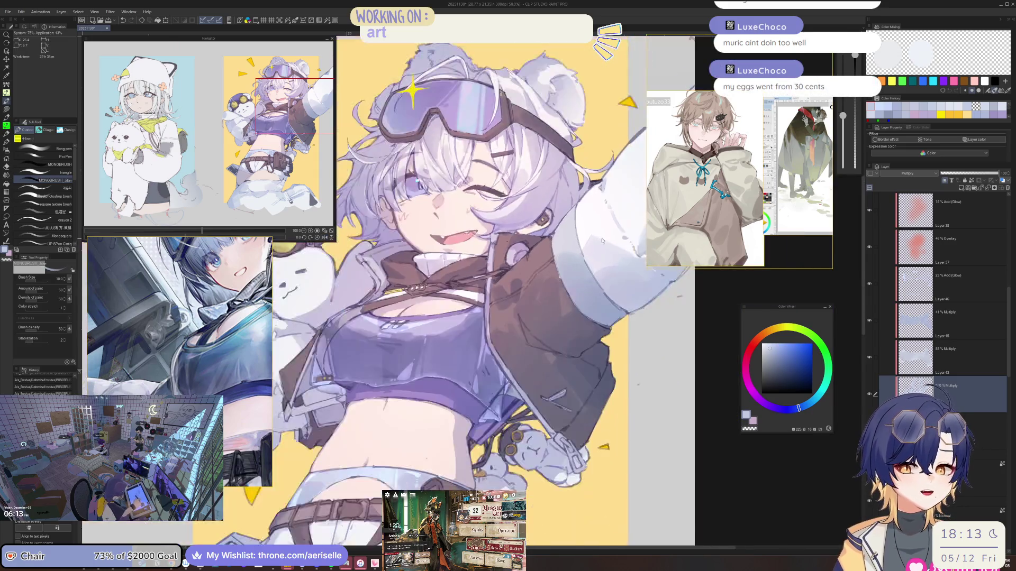
{"action": "scroll", "coordinate": [492, 291], "scroll_direction": "down", "scroll_amount": 3}
{"action": "scroll", "coordinate": [492, 291], "scroll_direction": "up", "scroll_amount": 3}
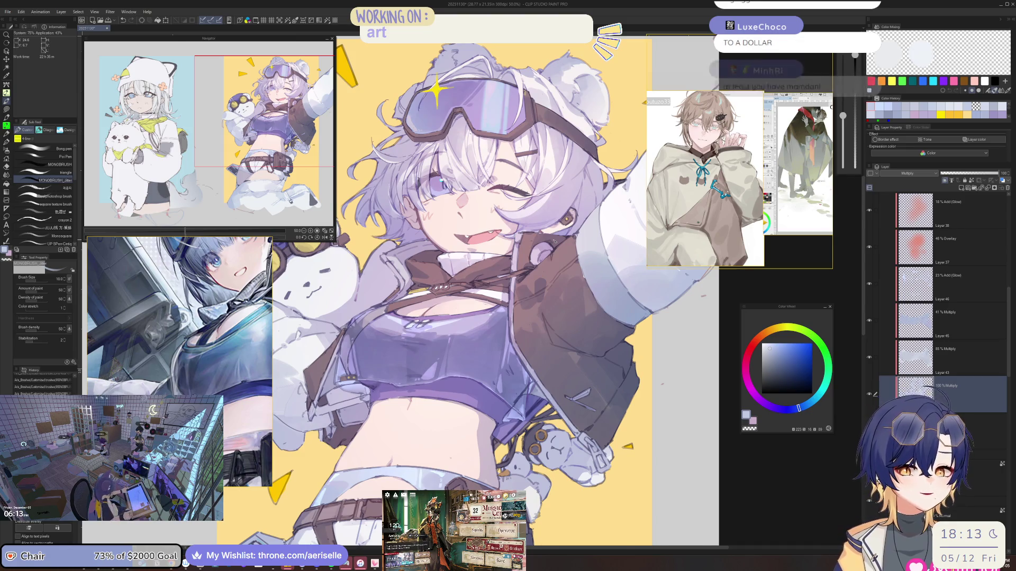
{"action": "scroll", "coordinate": [425, 271], "scroll_direction": "up", "scroll_amount": 5}
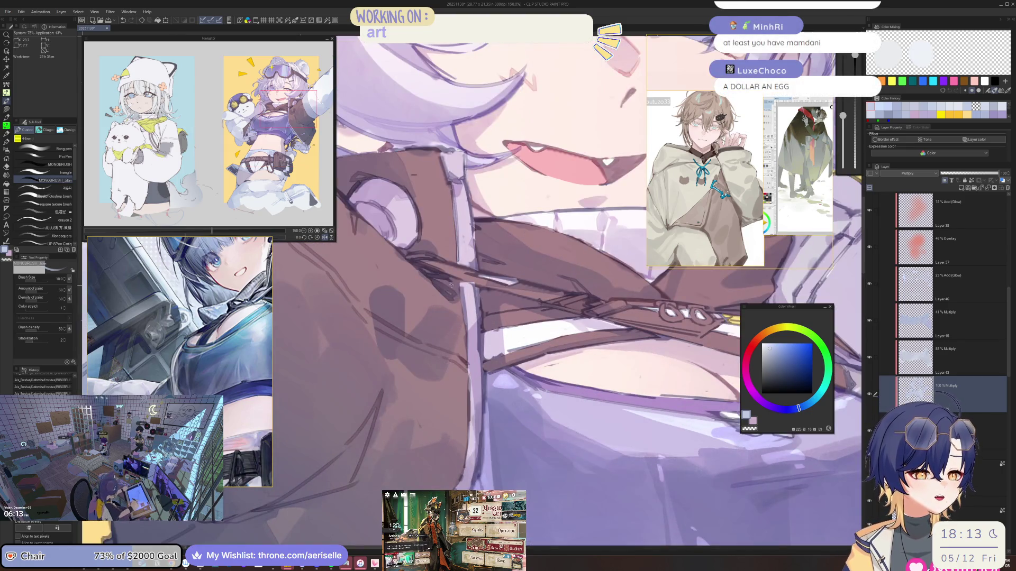
Step: Tilt the view 45 degrees, erase near the collar and add a dark collar stroke at size 15
{"action": "key", "text": "h"}
{"action": "key", "text": "minus"}
{"action": "key", "text": "minus"}
{"action": "key", "text": "minus"}
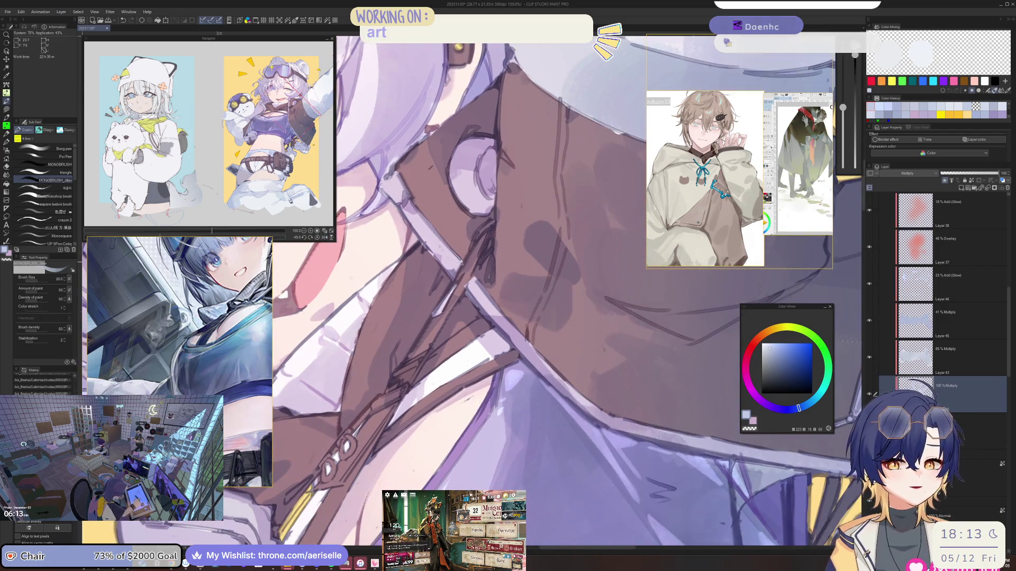
{"action": "scroll", "coordinate": [460, 262], "scroll_direction": "down", "scroll_amount": 2}
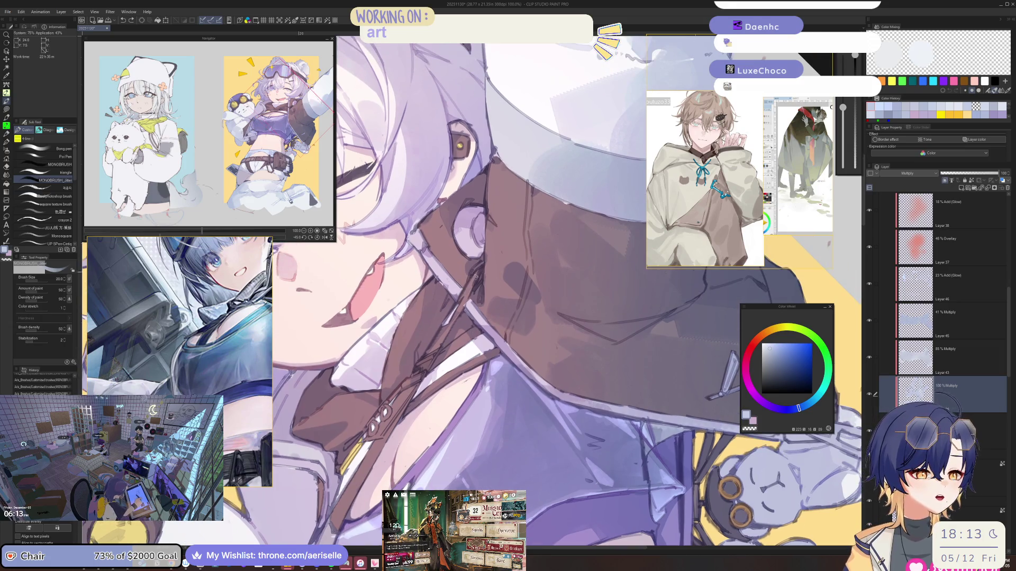
{"action": "scroll", "coordinate": [477, 314], "scroll_direction": "up", "scroll_amount": 2}
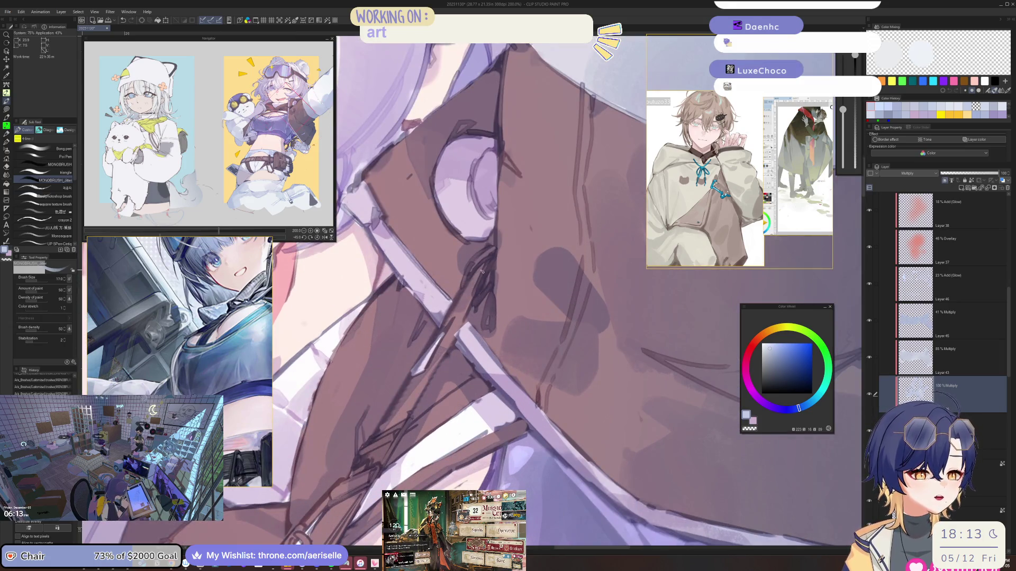
{"action": "key", "text": "bracketleft"}
{"action": "key", "text": "bracketleft"}
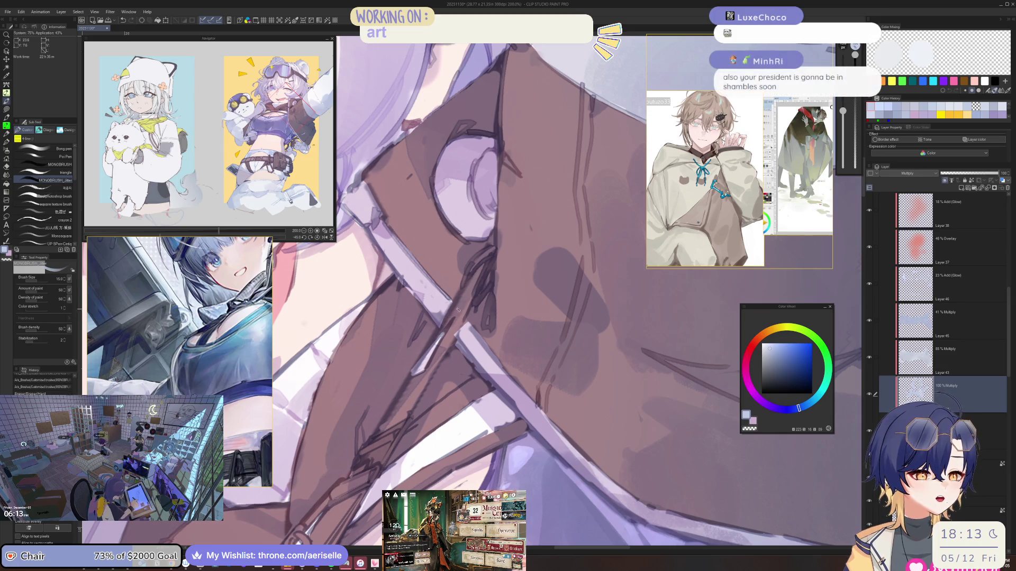
{"action": "scroll", "coordinate": [458, 310], "scroll_direction": "down", "scroll_amount": 3}
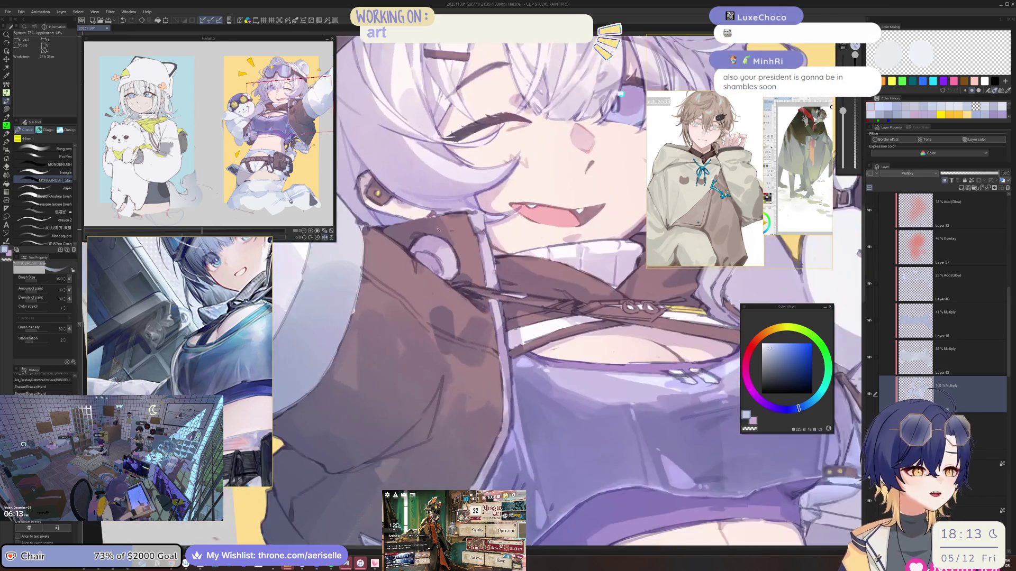
{"action": "scroll", "coordinate": [439, 230], "scroll_direction": "up", "scroll_amount": 3}
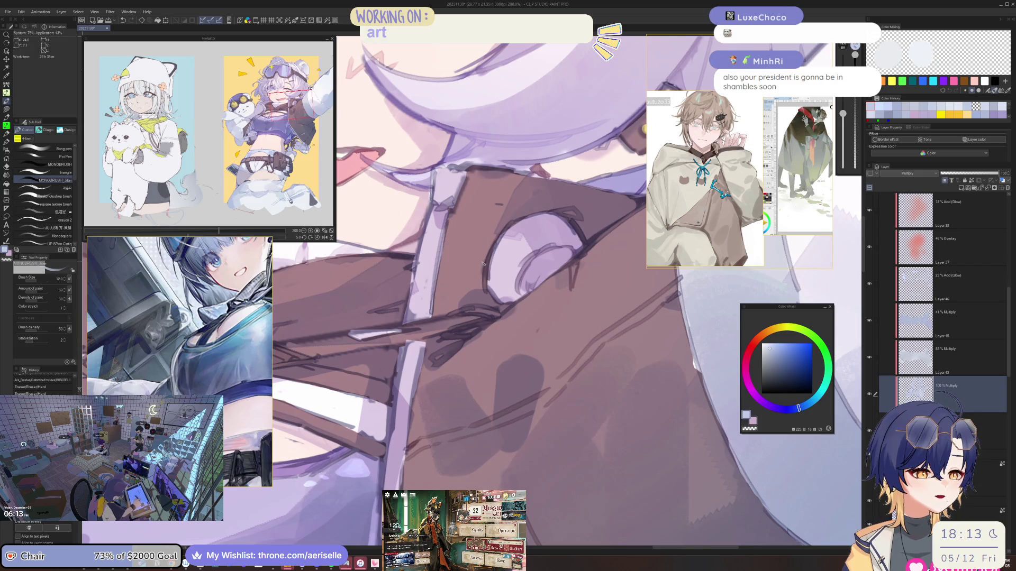
{"action": "left_click_drag", "start_coordinate": [479, 267], "coordinate": [501, 234]}
{"action": "scroll", "coordinate": [499, 238], "scroll_direction": "down", "scroll_amount": 3}
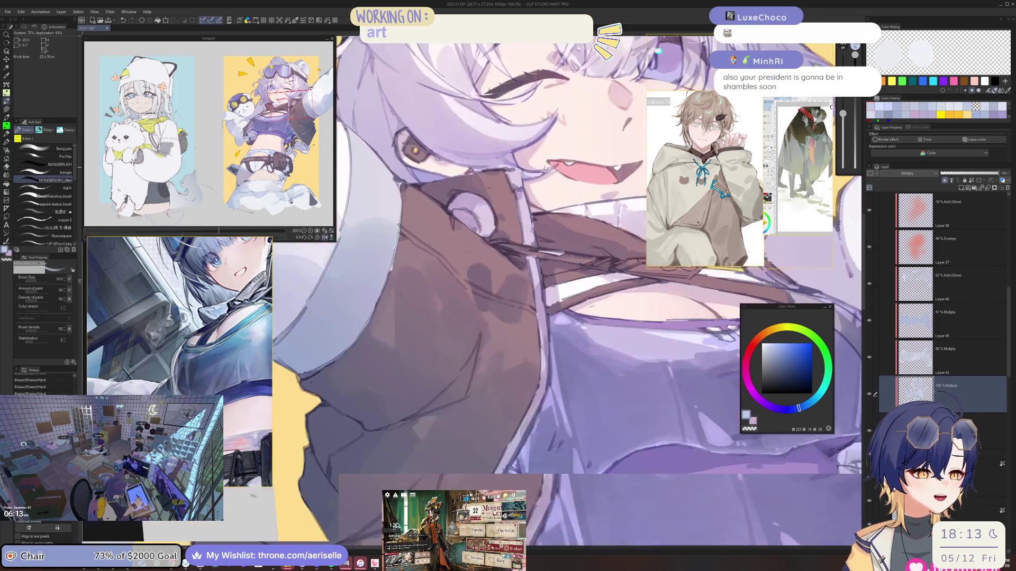
{"action": "scroll", "coordinate": [458, 177], "scroll_direction": "up", "scroll_amount": 3}
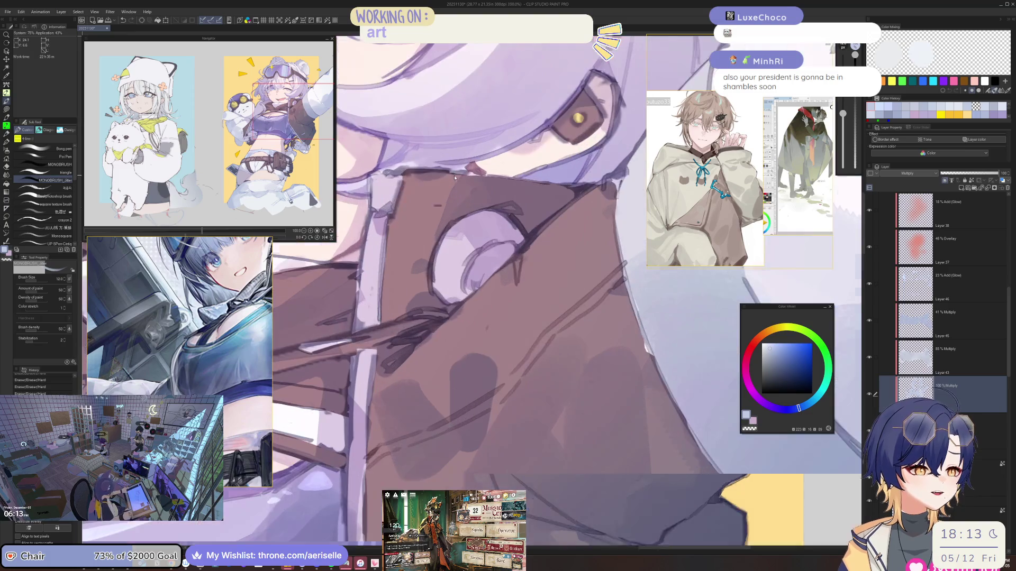
{"action": "left_click_drag", "start_coordinate": [453, 174], "coordinate": [459, 192]}
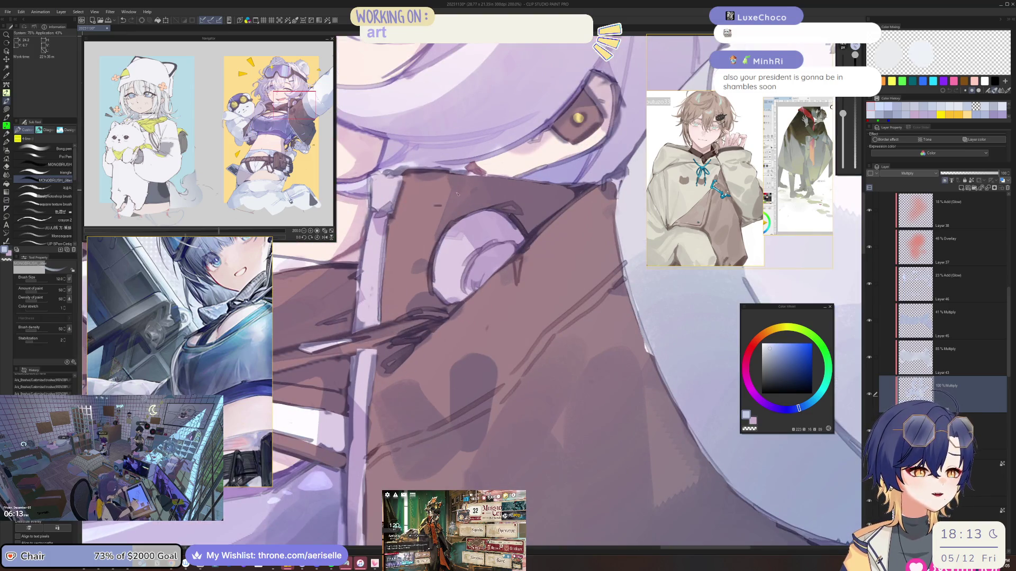
{"action": "scroll", "coordinate": [438, 243], "scroll_direction": "down", "scroll_amount": 5}
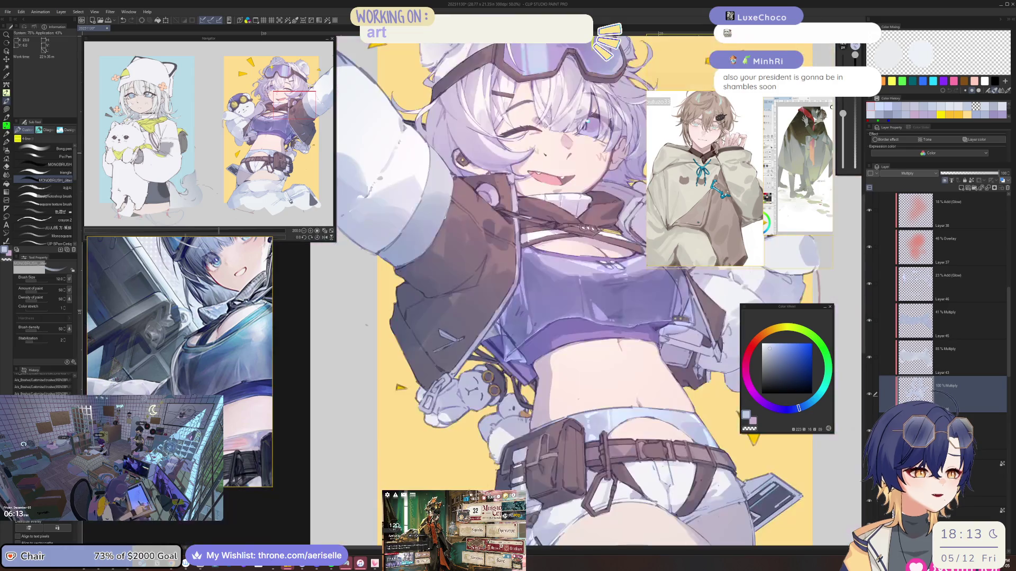
{"action": "scroll", "coordinate": [463, 344], "scroll_direction": "up", "scroll_amount": 2}
{"action": "scroll", "coordinate": [463, 344], "scroll_direction": "up", "scroll_amount": 3}
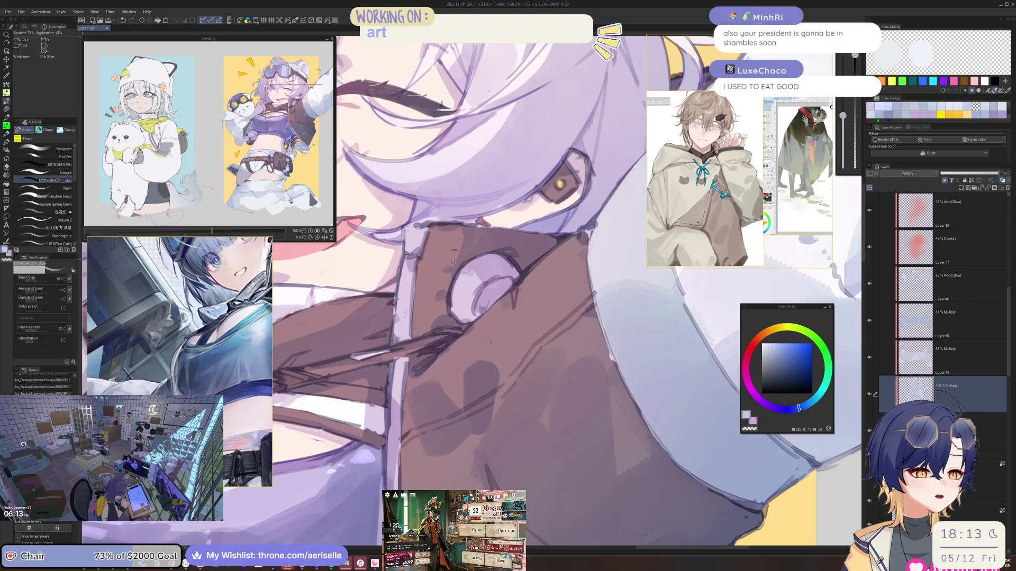
{"action": "scroll", "coordinate": [449, 263], "scroll_direction": "down", "scroll_amount": 3}
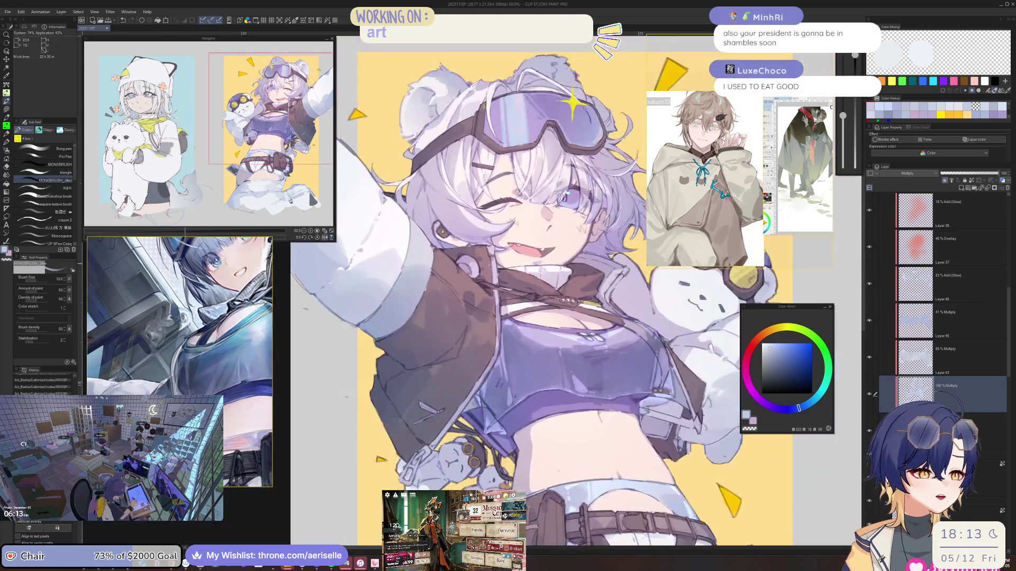
{"action": "scroll", "coordinate": [472, 259], "scroll_direction": "up", "scroll_amount": 3}
Step: Shrink the brush for fine collar detail, mirror to check, and return to the brush at size 10
{"action": "key", "text": "bracketleft"}
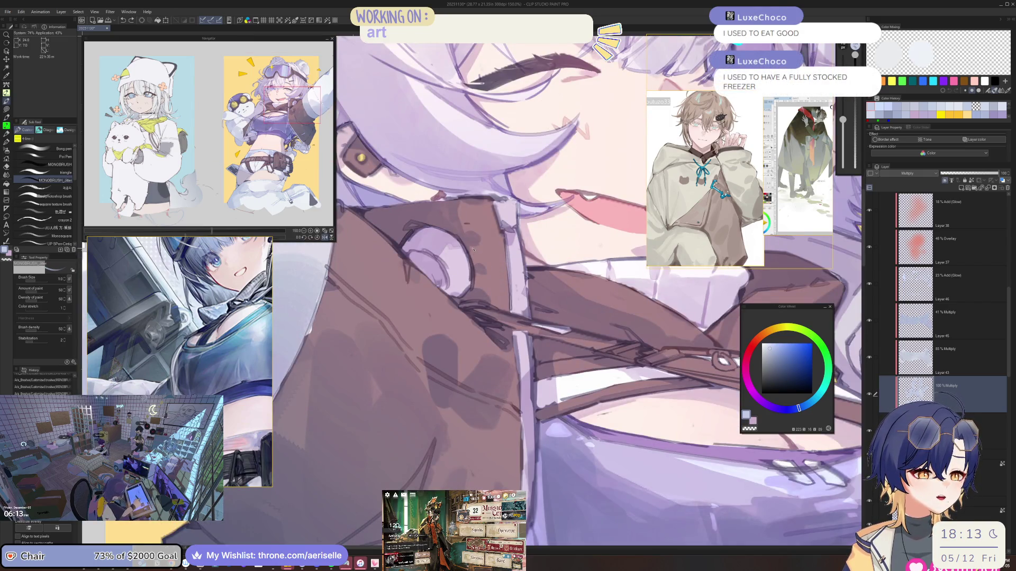
{"action": "key", "text": "bracketleft"}
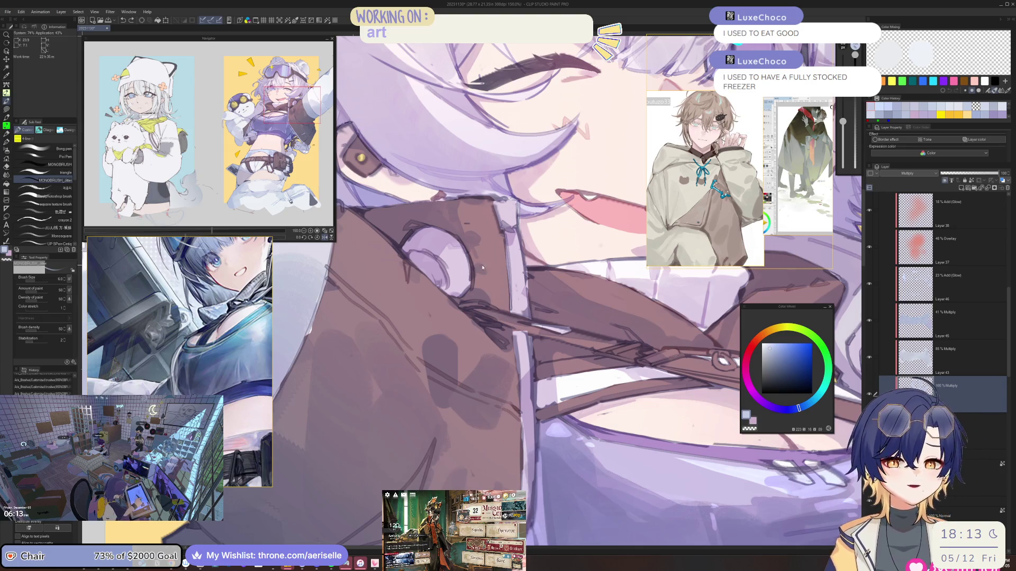
{"action": "scroll", "coordinate": [482, 267], "scroll_direction": "down", "scroll_amount": 3}
{"action": "scroll", "coordinate": [510, 209], "scroll_direction": "up", "scroll_amount": 4}
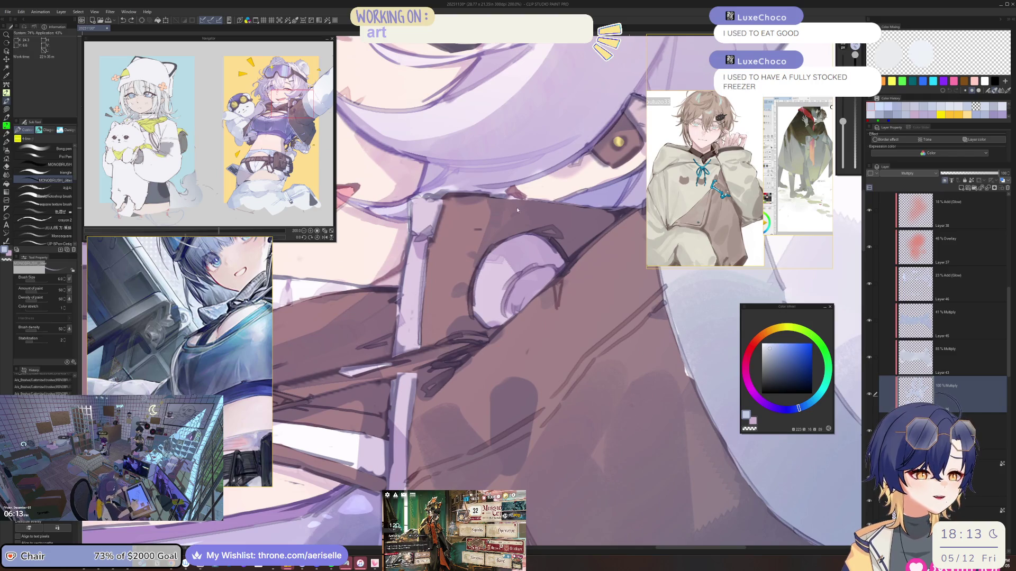
{"action": "key", "text": "h"}
{"action": "key", "text": "e"}
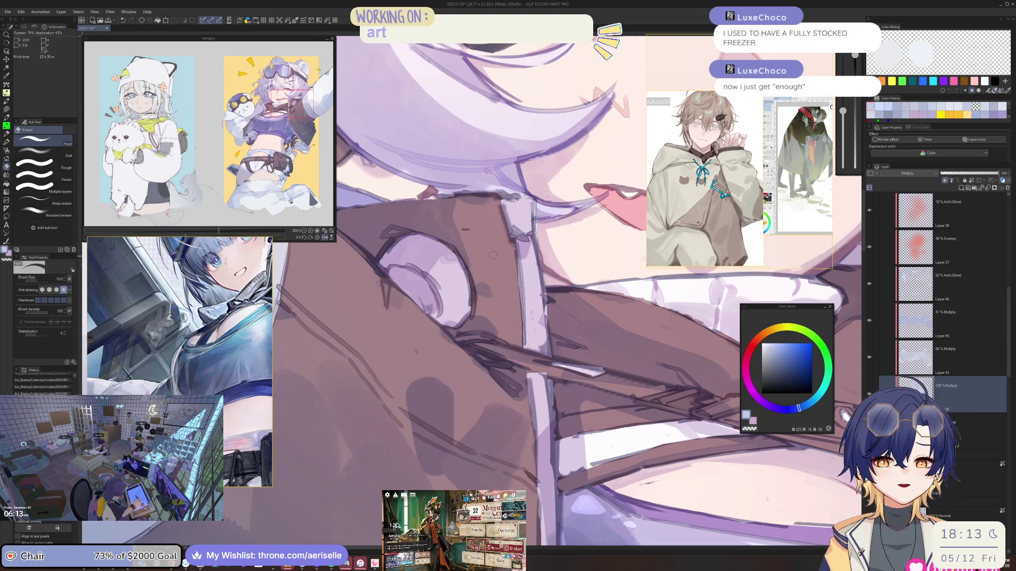
{"action": "scroll", "coordinate": [492, 256], "scroll_direction": "down", "scroll_amount": 5}
{"action": "scroll", "coordinate": [490, 280], "scroll_direction": "up", "scroll_amount": 2}
{"action": "key", "text": "b"}
{"action": "key", "text": "bracketright"}
{"action": "key", "text": "bracketright"}
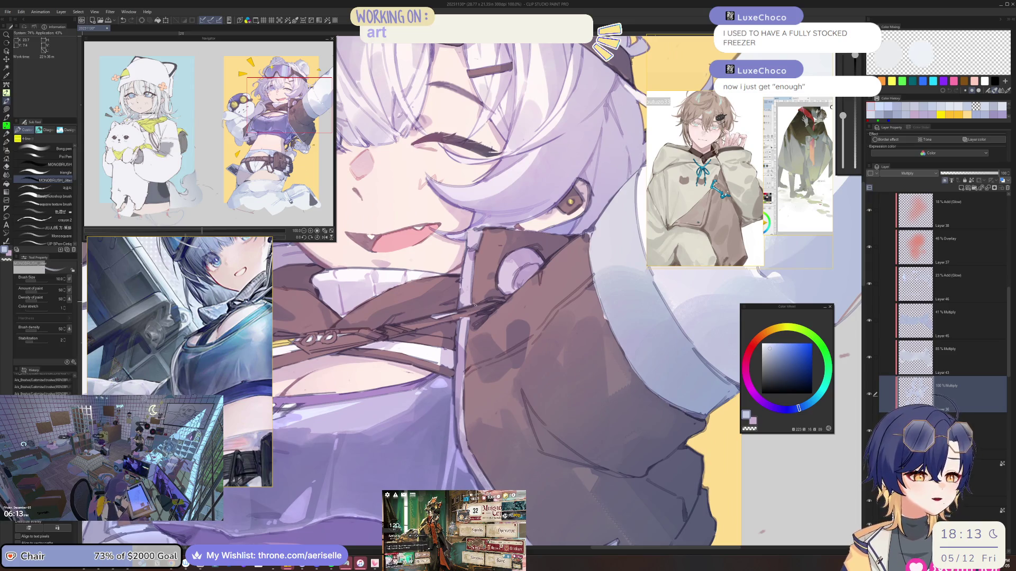
{"action": "scroll", "coordinate": [475, 300], "scroll_direction": "down", "scroll_amount": 2}
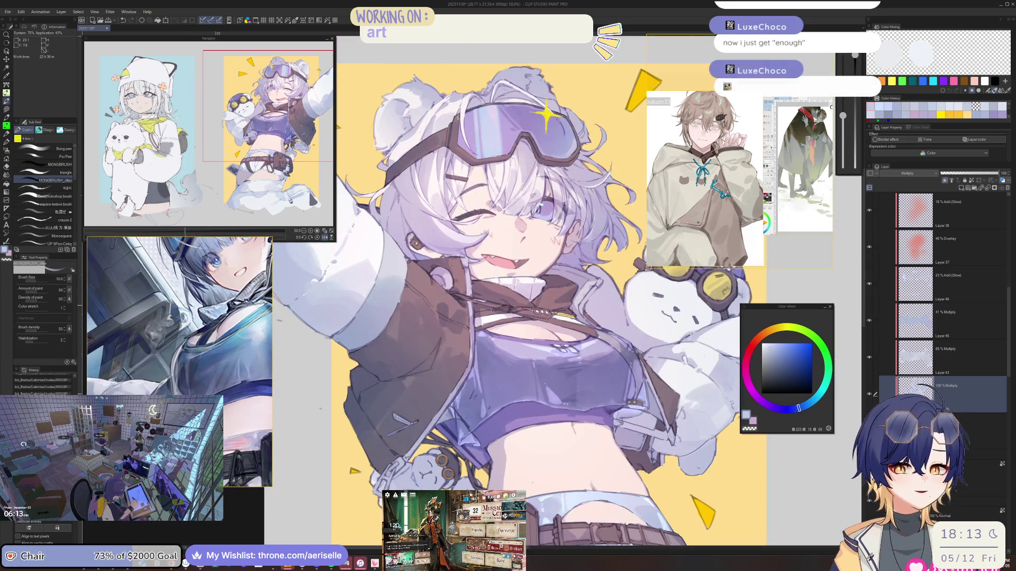
{"action": "left_click_drag", "start_coordinate": [502, 306], "coordinate": [519, 288]}
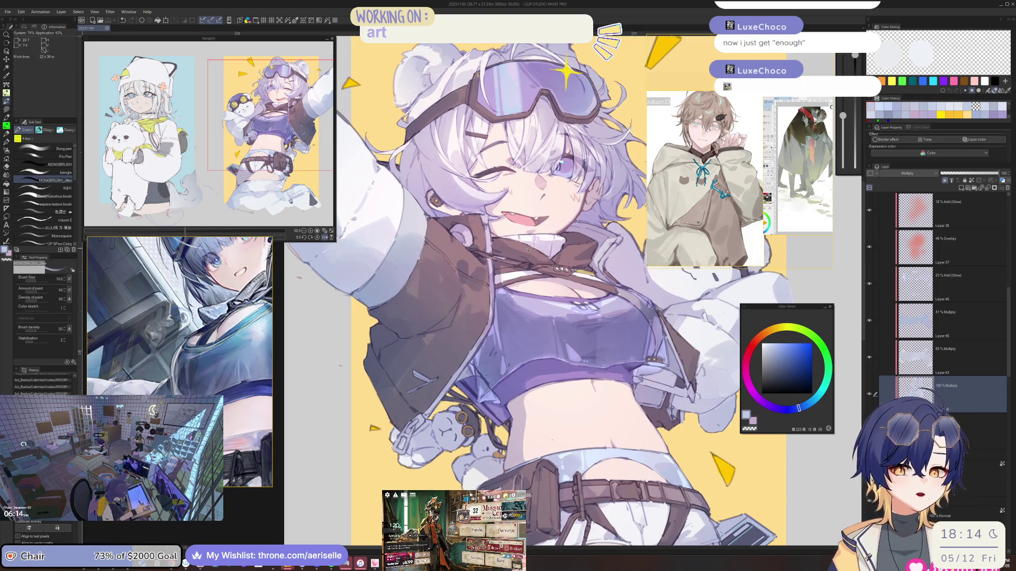
{"action": "key", "text": "h"}
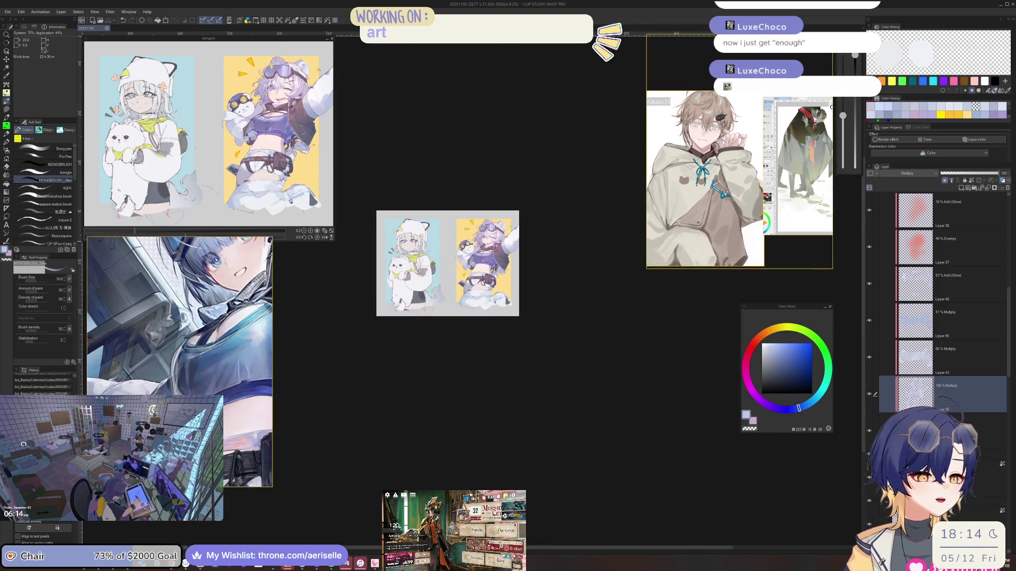
{"action": "key", "text": "h"}
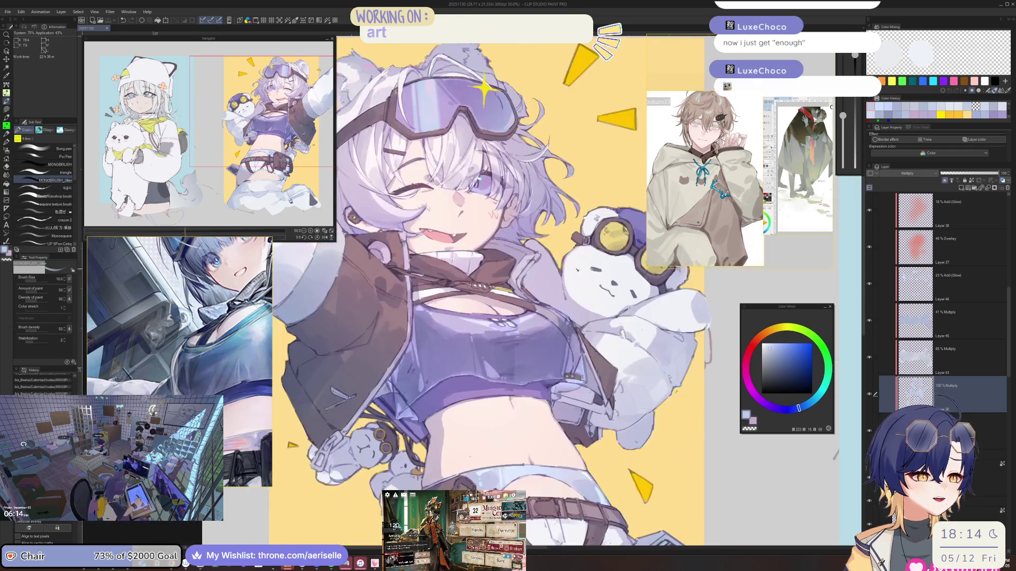
{"action": "scroll", "coordinate": [543, 255], "scroll_direction": "down", "scroll_amount": 4}
{"action": "key", "text": "asciicircum"}
{"action": "key", "text": "asciicircum"}
{"action": "key", "text": "asciicircum"}
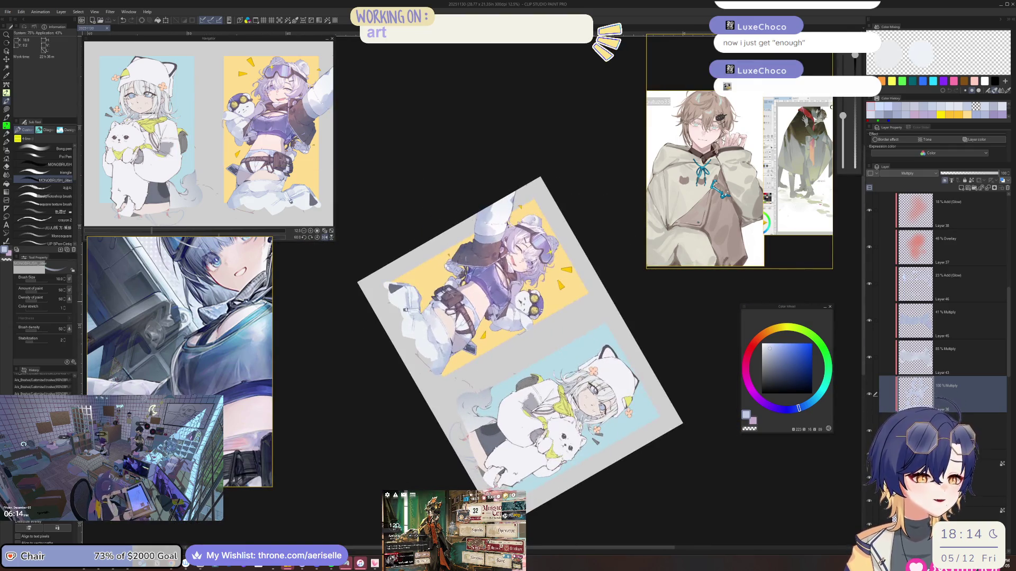
{"action": "scroll", "coordinate": [1009, 329], "scroll_direction": "up", "scroll_amount": 2}
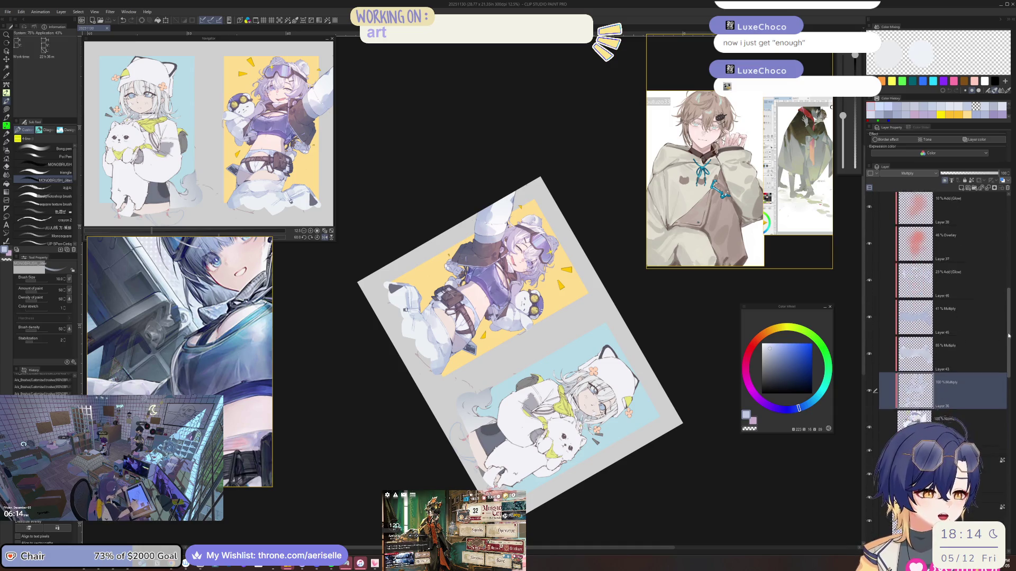
{"action": "scroll", "coordinate": [1009, 328], "scroll_direction": "up", "scroll_amount": 1}
{"action": "key", "text": "minus"}
{"action": "key", "text": "minus"}
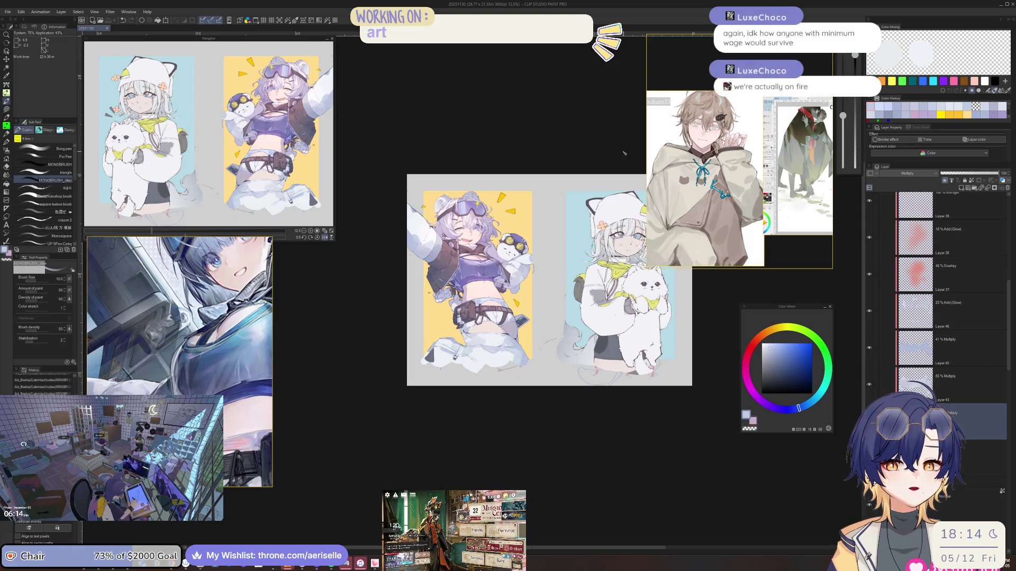
{"action": "scroll", "coordinate": [498, 260], "scroll_direction": "up", "scroll_amount": 10}
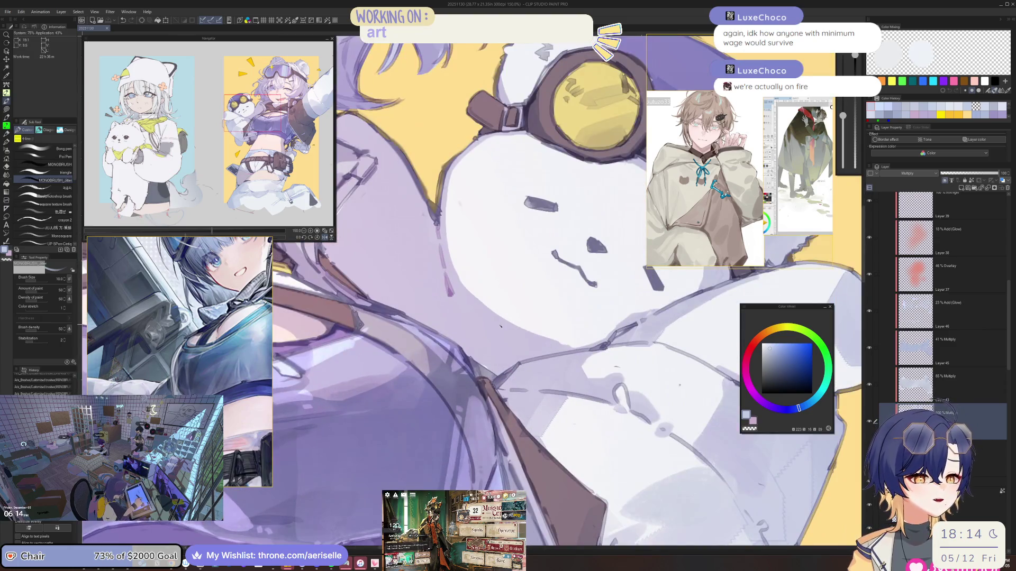
Step: Erase along the plush bear's upper-left outline with a size 30 eraser
{"action": "left_click_drag", "start_coordinate": [498, 260], "coordinate": [482, 275]}
{"action": "key", "text": "e"}
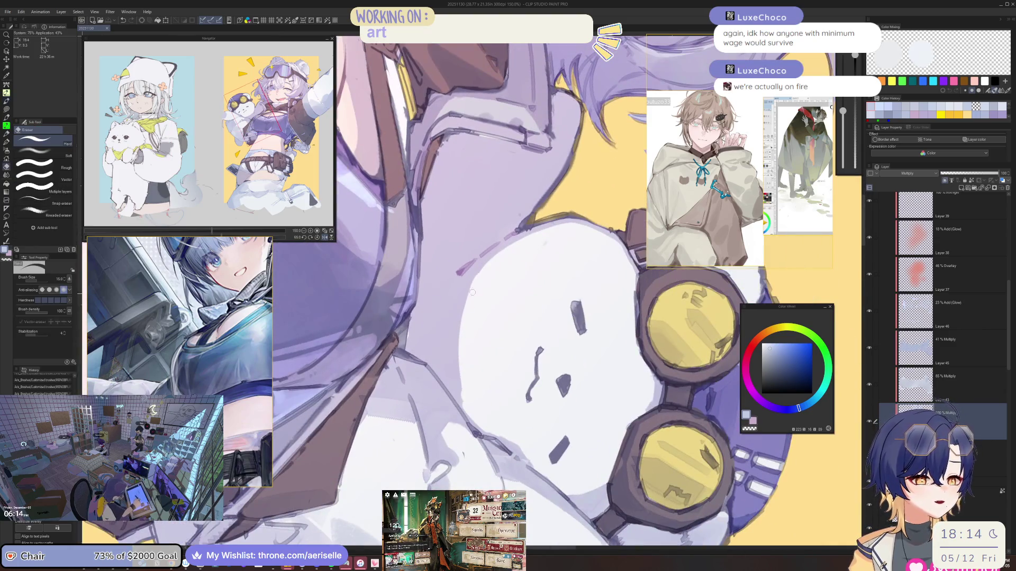
{"action": "left_click", "coordinate": [482, 275]}
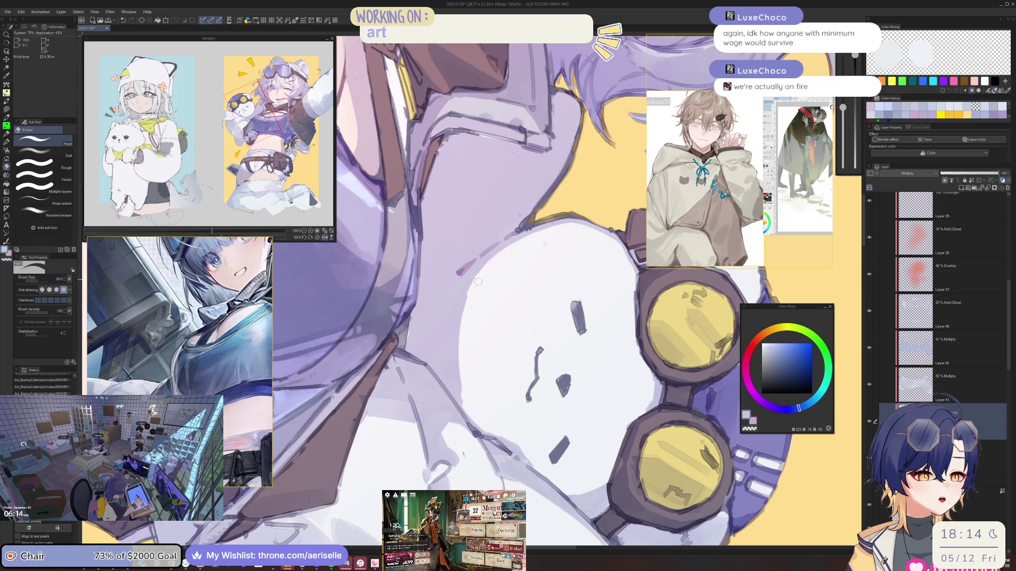
{"action": "key", "text": "bracketright"}
{"action": "key", "text": "bracketright"}
{"action": "left_click_drag", "start_coordinate": [483, 276], "coordinate": [468, 312]}
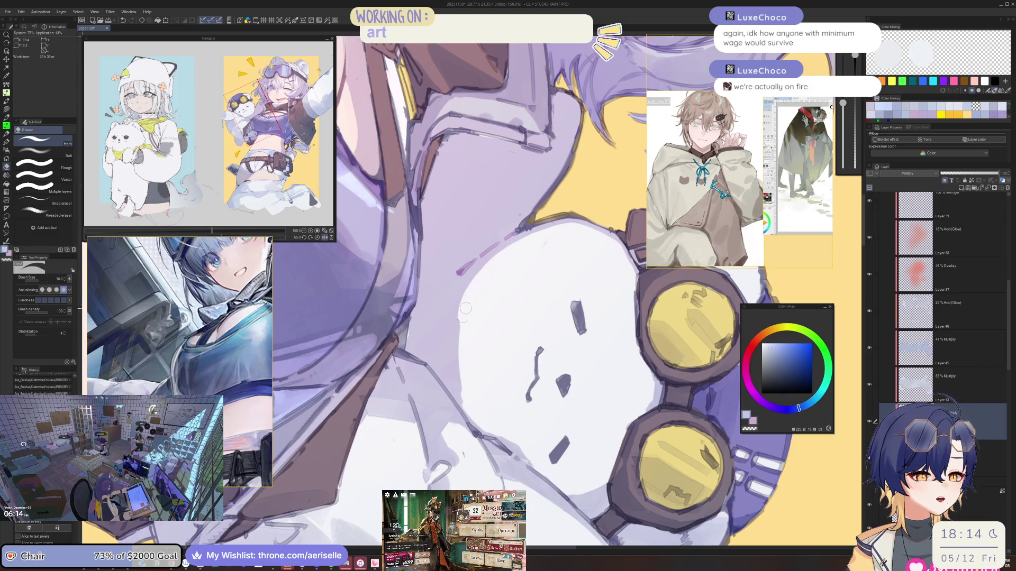
{"action": "mouse_move", "coordinate": [484, 276]}
{"action": "left_mouse_down"}
{"action": "mouse_move", "coordinate": [498, 260]}
{"action": "mouse_move", "coordinate": [459, 325]}
{"action": "mouse_move", "coordinate": [462, 316]}
{"action": "left_mouse_up"}
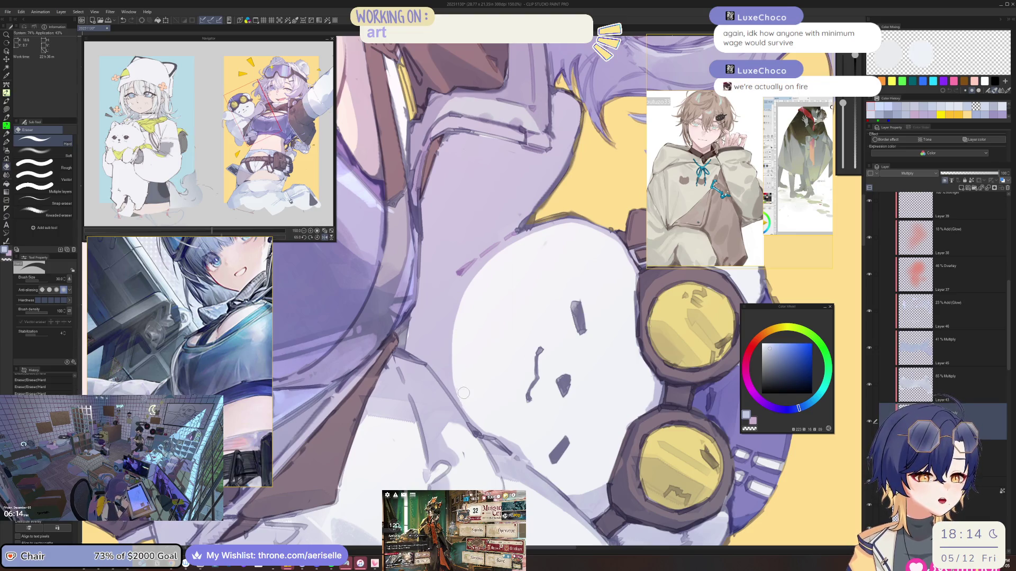
Step: Reset the view rotation and switch to the MONOBRUSH_Jitter brush at size 120
{"action": "key", "text": "ctrl+0"}
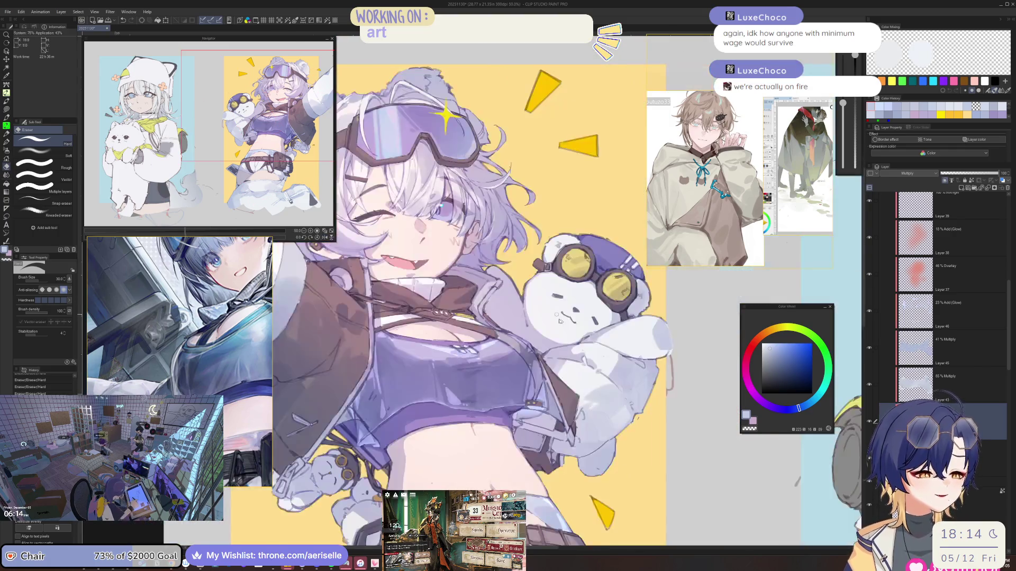
{"action": "scroll", "coordinate": [589, 320], "scroll_direction": "up", "scroll_amount": 5}
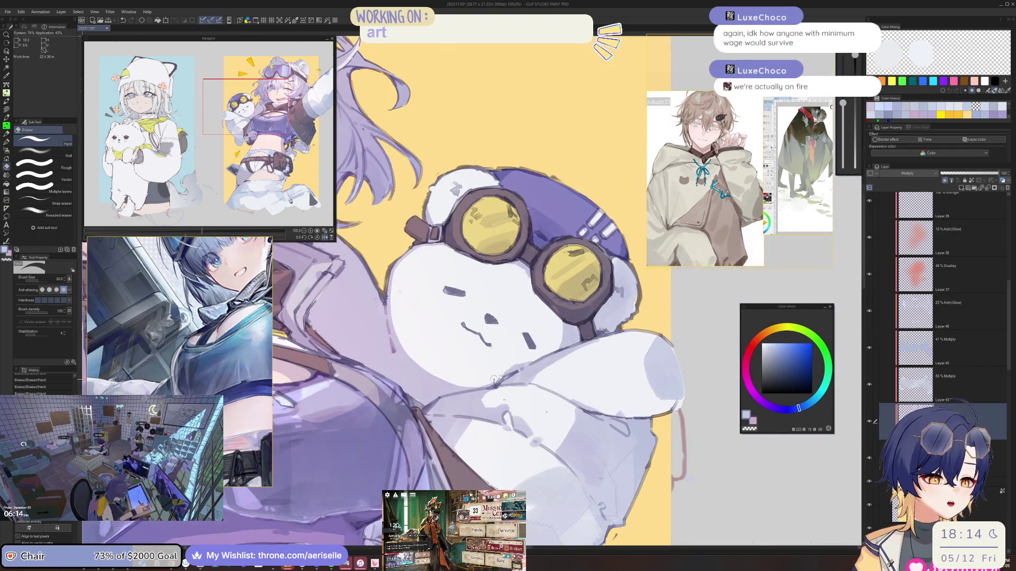
{"action": "scroll", "coordinate": [493, 380], "scroll_direction": "up", "scroll_amount": 2}
{"action": "key", "text": "b"}
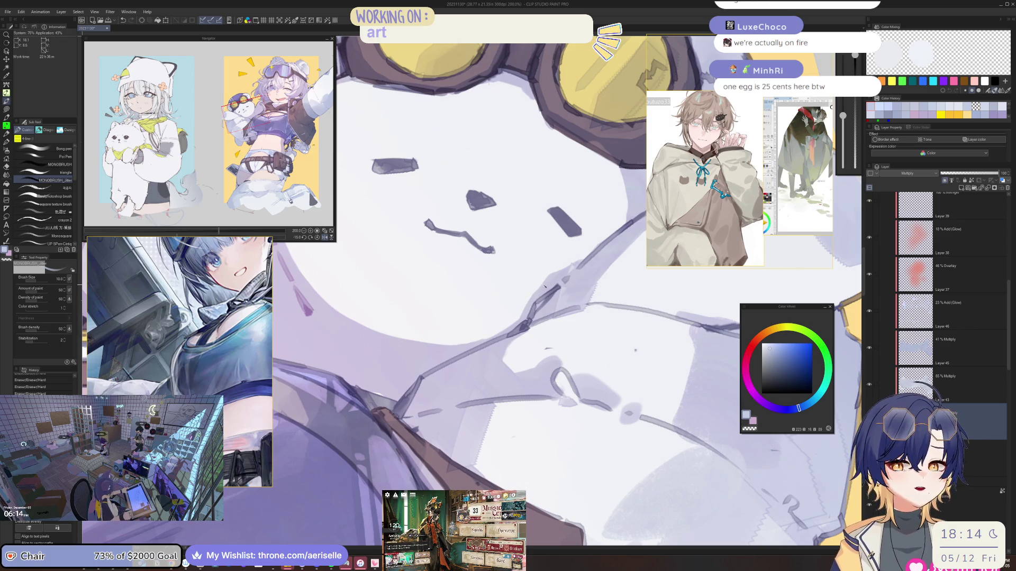
{"action": "key", "text": "bracketright"}
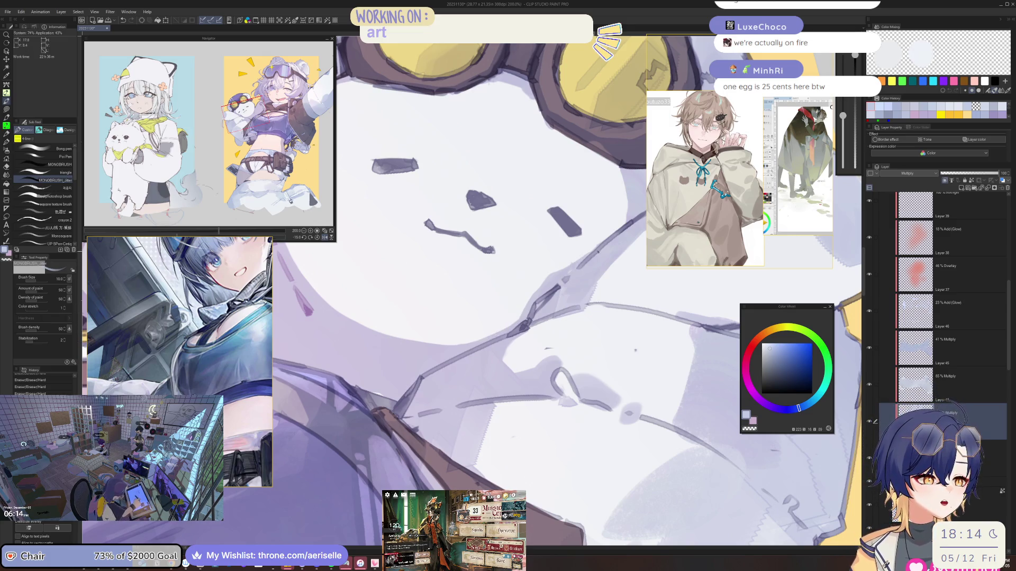
{"action": "left_click_drag", "start_coordinate": [529, 265], "coordinate": [440, 327]}
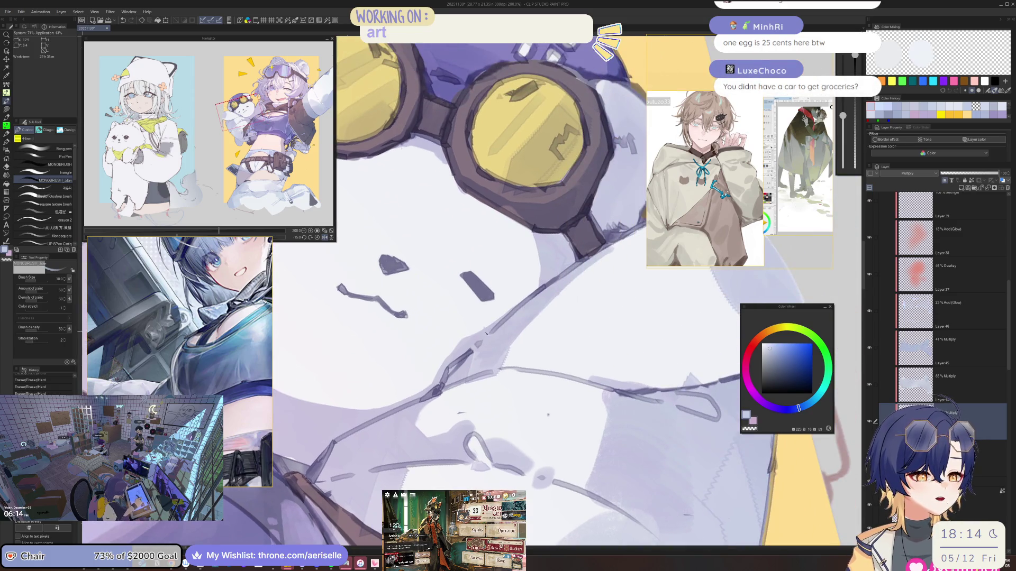
Step: Rotate the view 30 degrees, reset it, and mirror briefly to check the girl and bear
{"action": "scroll", "coordinate": [485, 331], "scroll_direction": "down", "scroll_amount": 5}
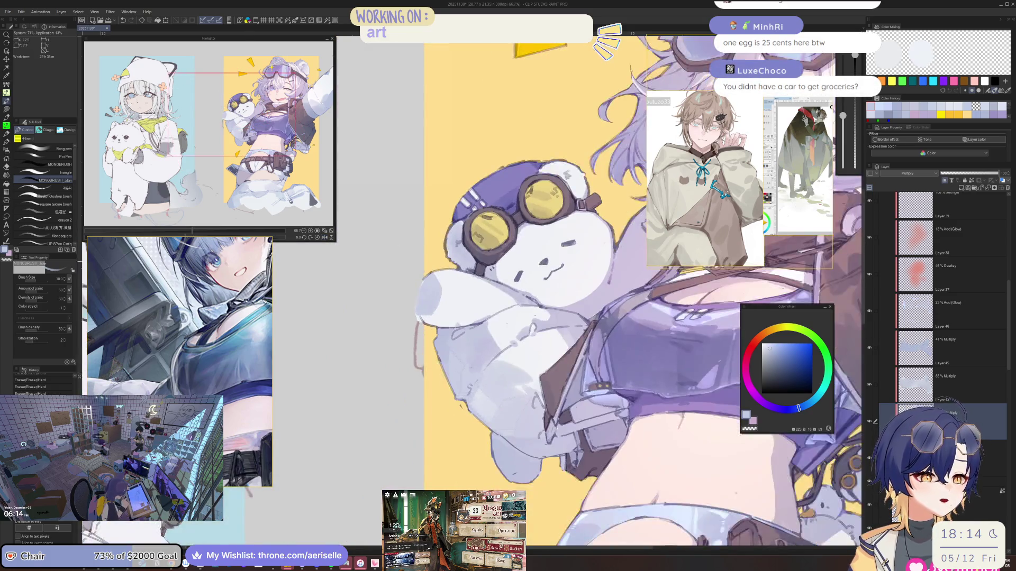
{"action": "scroll", "coordinate": [508, 282], "scroll_direction": "up", "scroll_amount": 5}
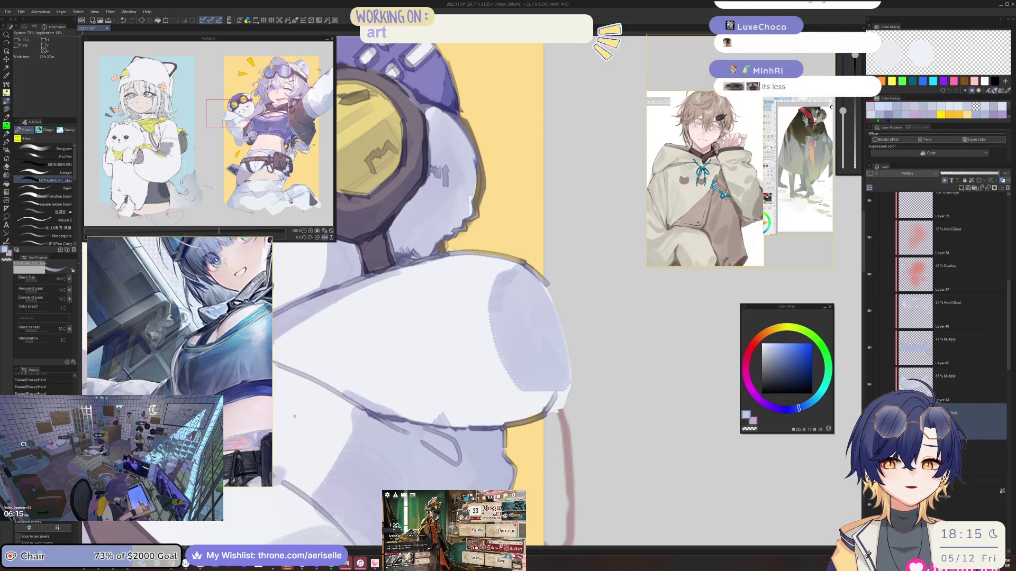
{"action": "key", "text": "asciicircum"}
{"action": "key", "text": "asciicircum"}
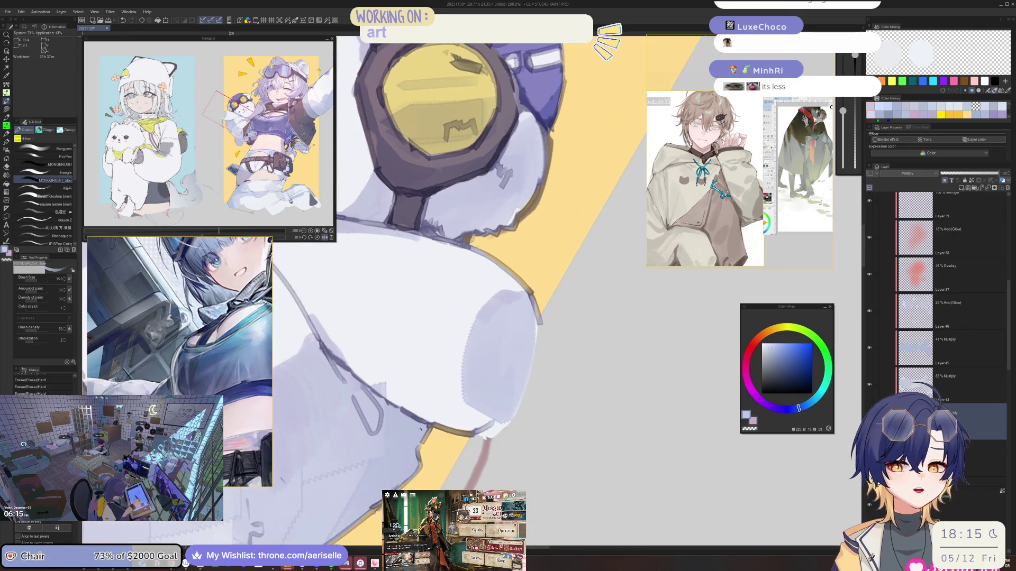
{"action": "scroll", "coordinate": [578, 367], "scroll_direction": "down", "scroll_amount": 3}
{"action": "key", "text": "ctrl+at"}
{"action": "scroll", "coordinate": [578, 367], "scroll_direction": "up", "scroll_amount": 4}
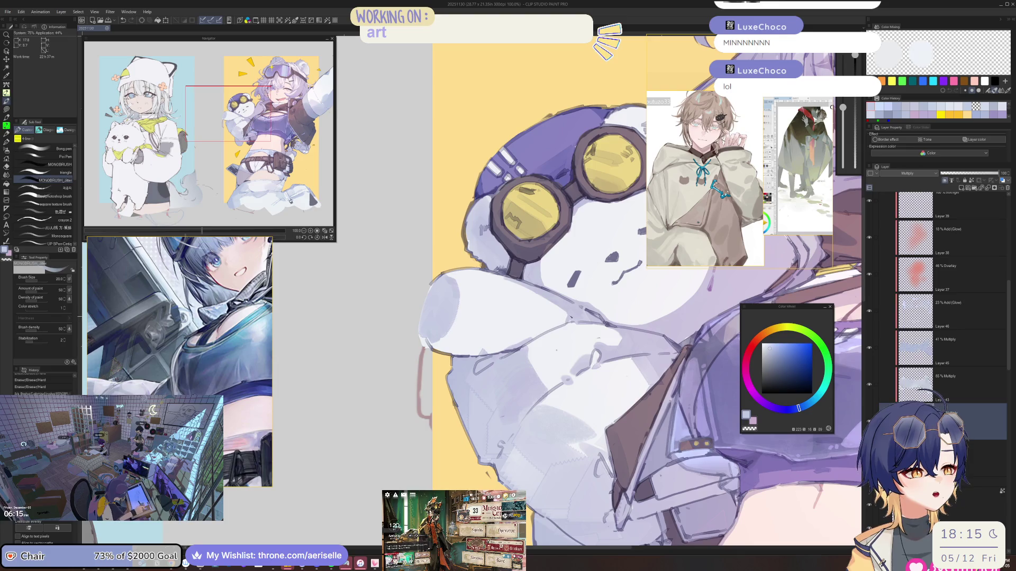
{"action": "key", "text": "h"}
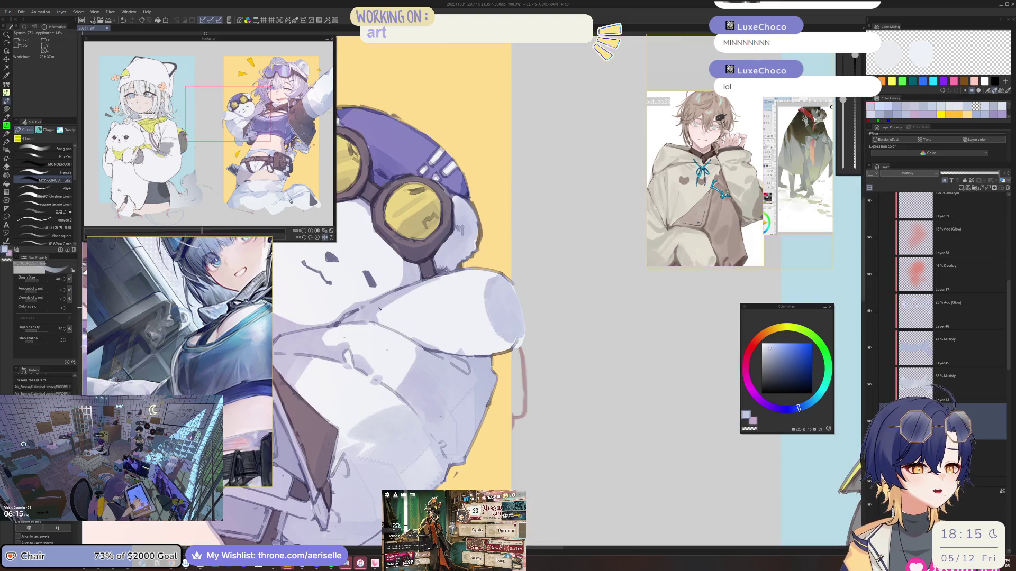
{"action": "key", "text": "h"}
{"action": "scroll", "coordinate": [625, 296], "scroll_direction": "down", "scroll_amount": 2}
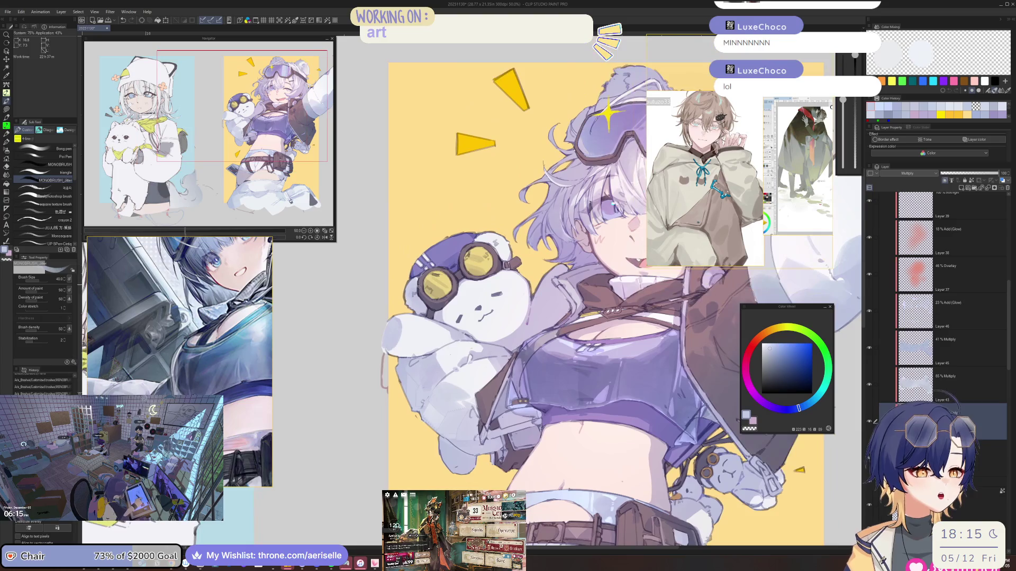
{"action": "scroll", "coordinate": [624, 296], "scroll_direction": "up", "scroll_amount": 3}
{"action": "scroll", "coordinate": [625, 296], "scroll_direction": "down", "scroll_amount": 3}
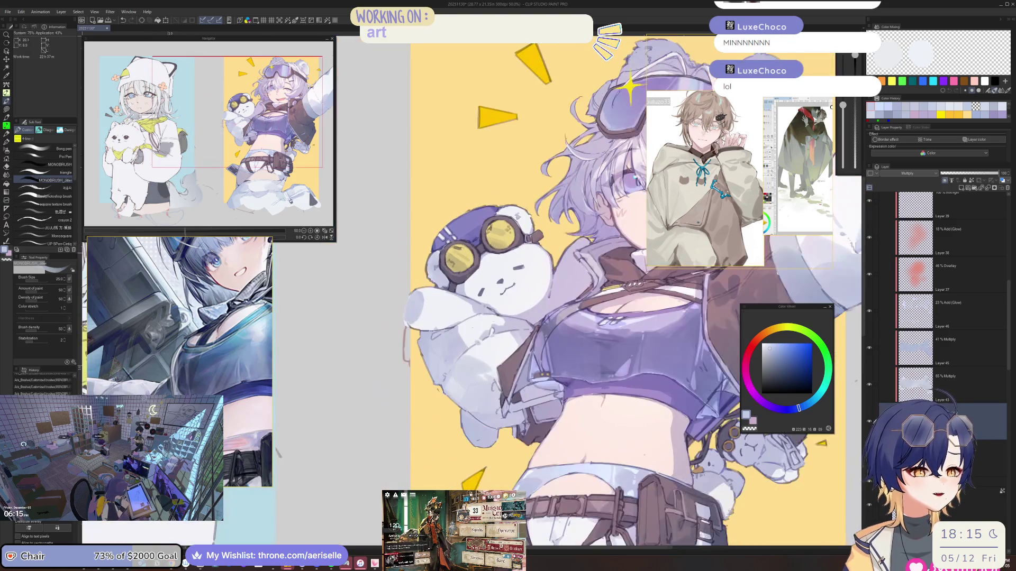
Step: Make the 65% Pin light layer active and zoom to 100% over the face and bear
{"action": "key", "text": "ctrl+plus"}
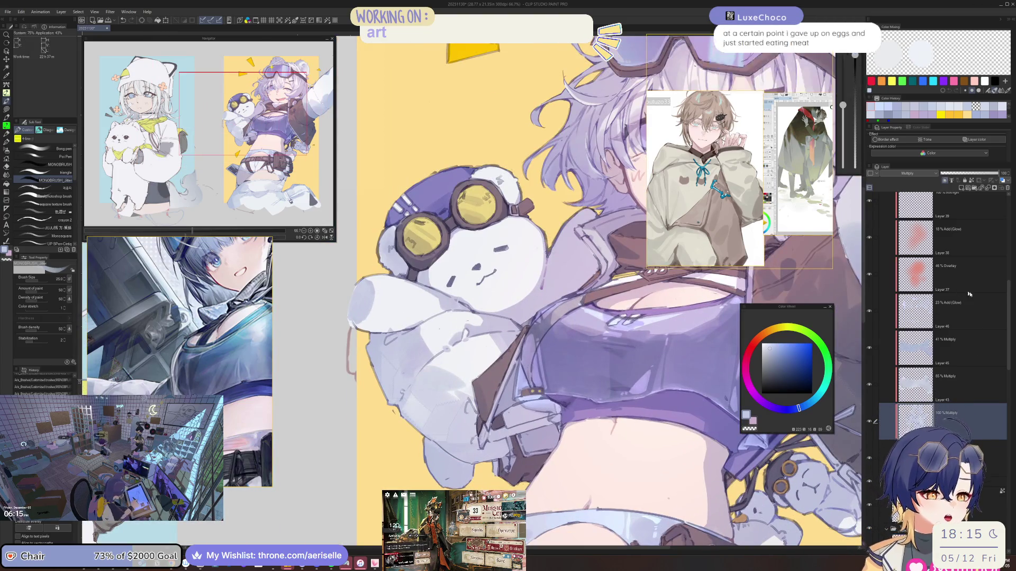
{"action": "left_click", "coordinate": [777, 256], "text": "ctrl+shift"}
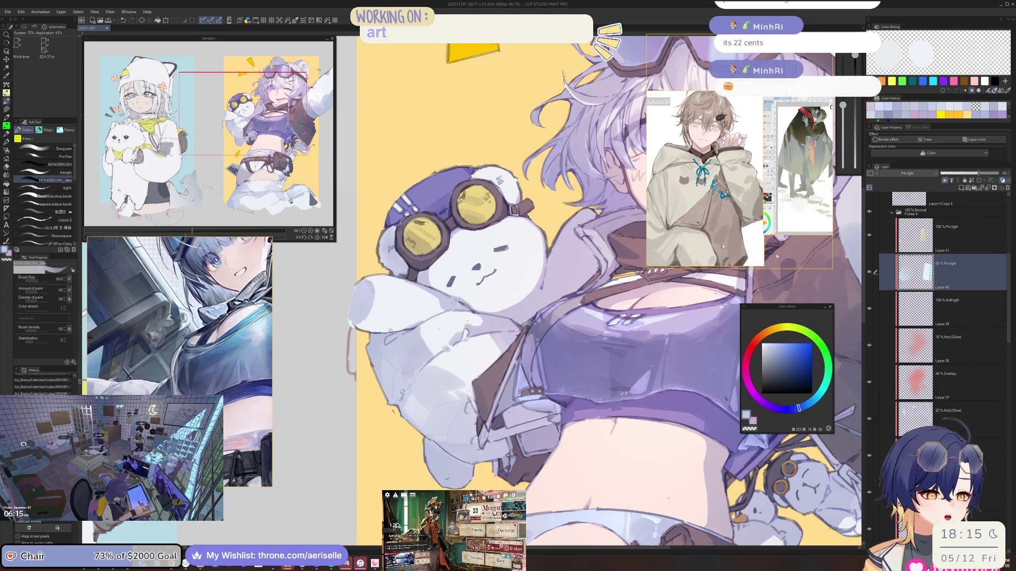
{"action": "left_click_drag", "start_coordinate": [777, 256], "coordinate": [720, 521]}
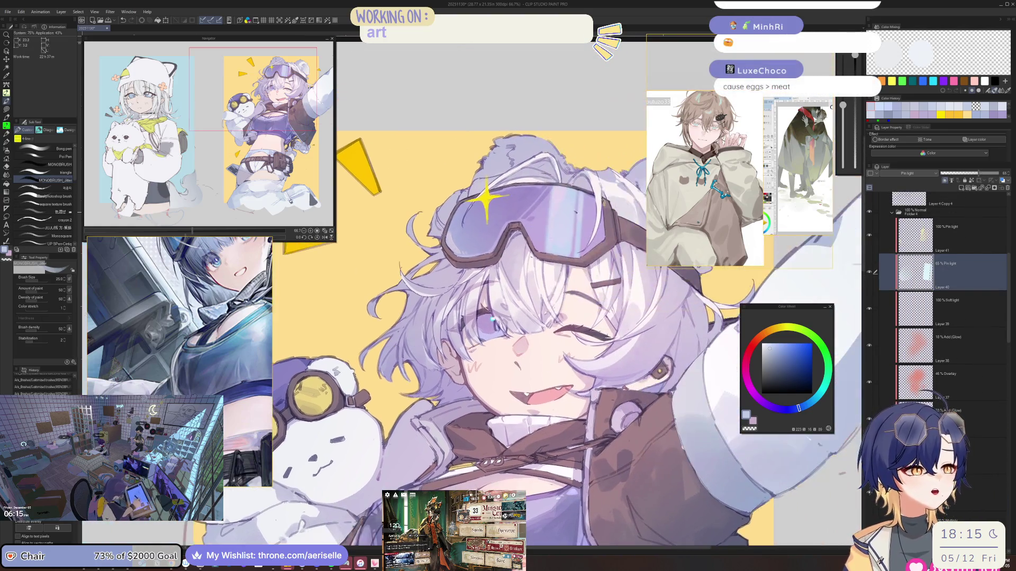
{"action": "key", "text": "ctrl+plus"}
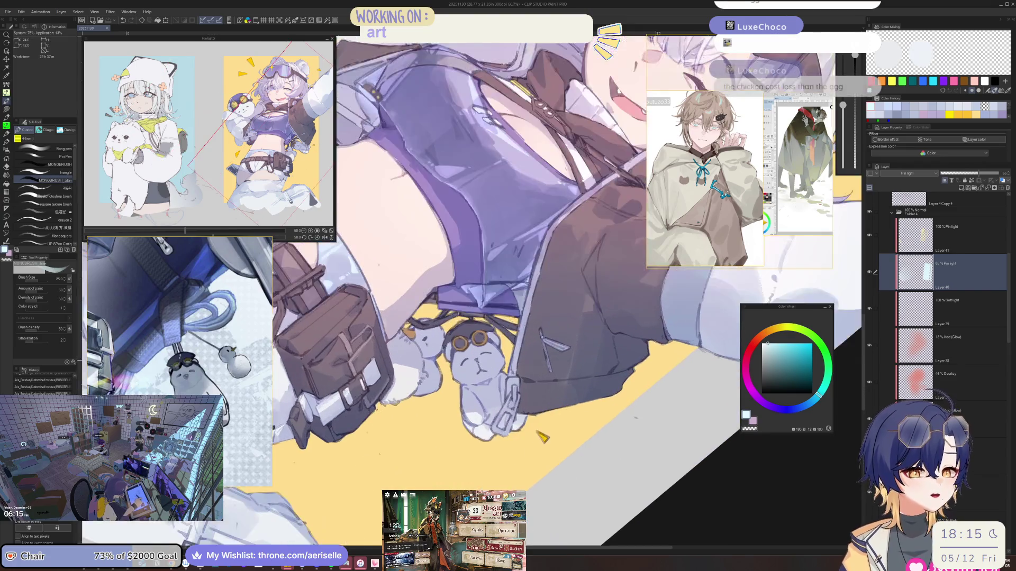
Step: Make the Layer 4 Copy 4 Multiply layer active, sample a greyish purple, and pick the triangle brush
{"action": "scroll", "coordinate": [476, 359], "scroll_direction": "up", "scroll_amount": 1}
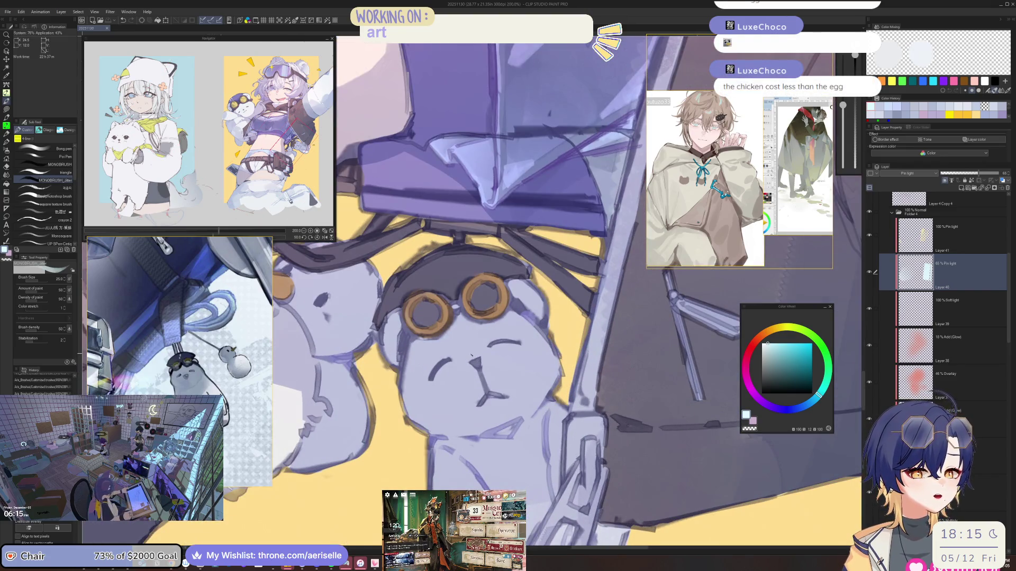
{"action": "key", "text": "o"}
{"action": "left_click", "coordinate": [749, 237]}
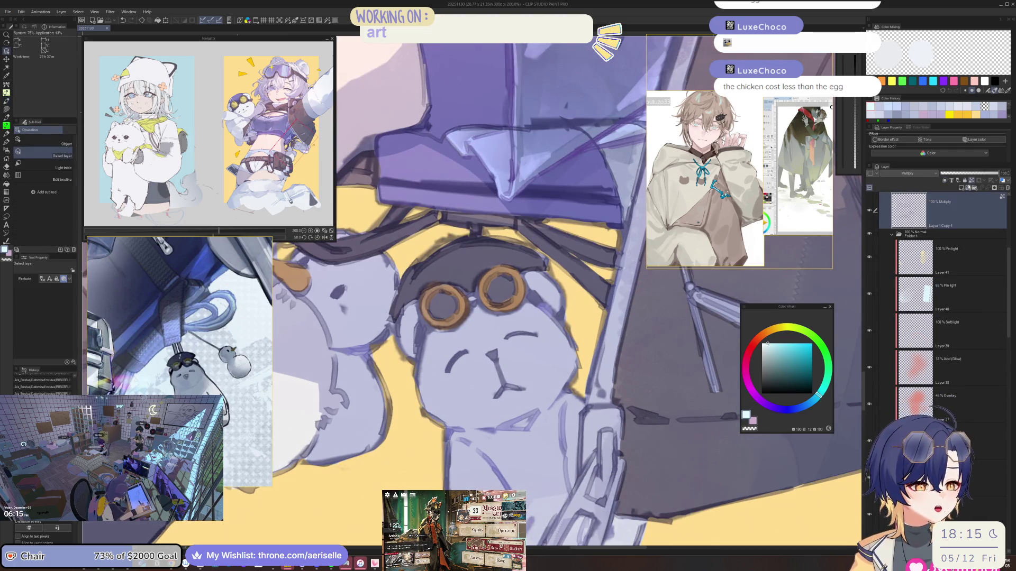
{"action": "left_click", "coordinate": [443, 367], "text": "alt"}
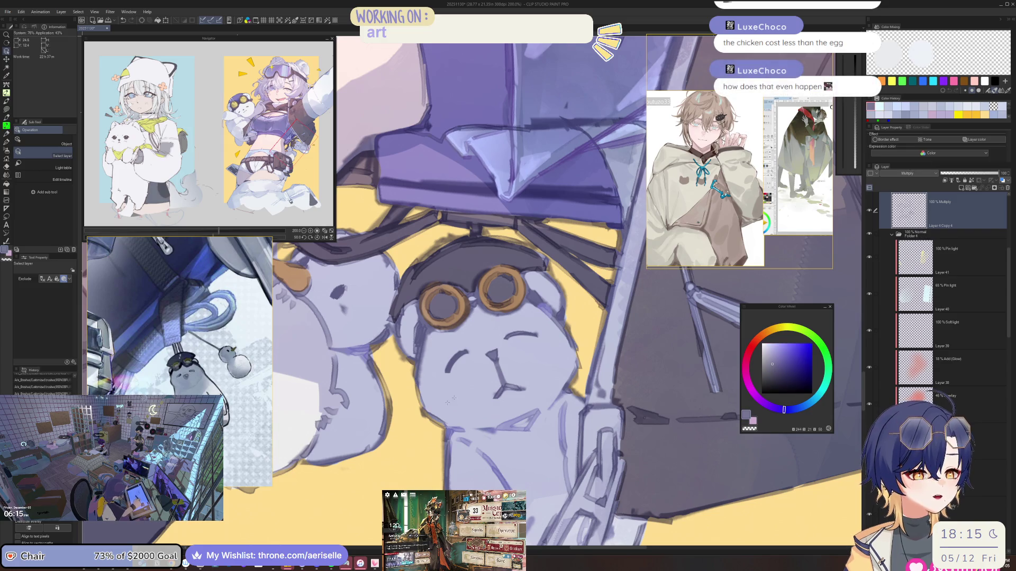
{"action": "scroll", "coordinate": [443, 367], "scroll_direction": "down", "scroll_amount": 2}
{"action": "scroll", "coordinate": [443, 368], "scroll_direction": "up", "scroll_amount": 2}
{"action": "key", "text": "m"}
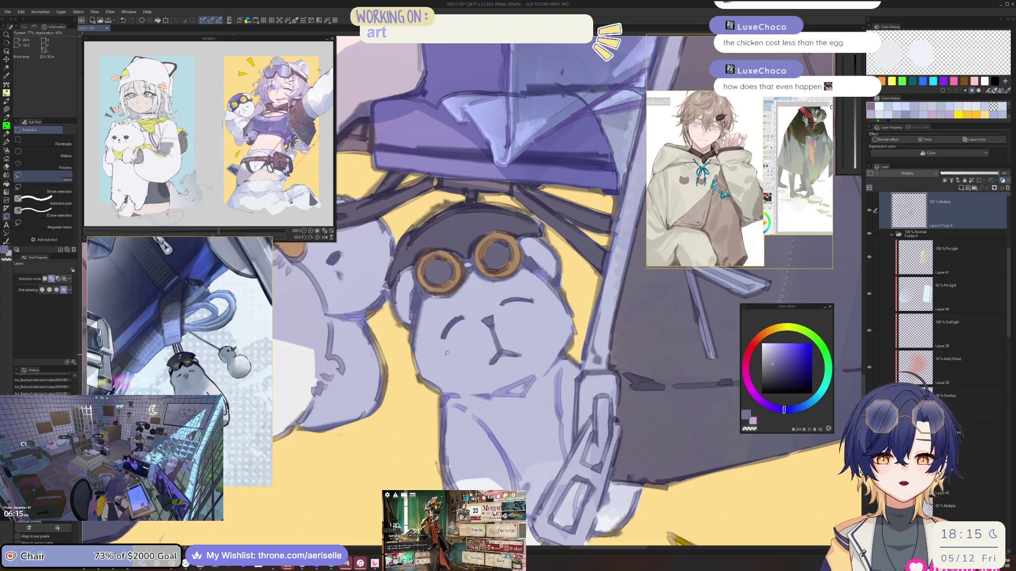
{"action": "key", "text": "b"}
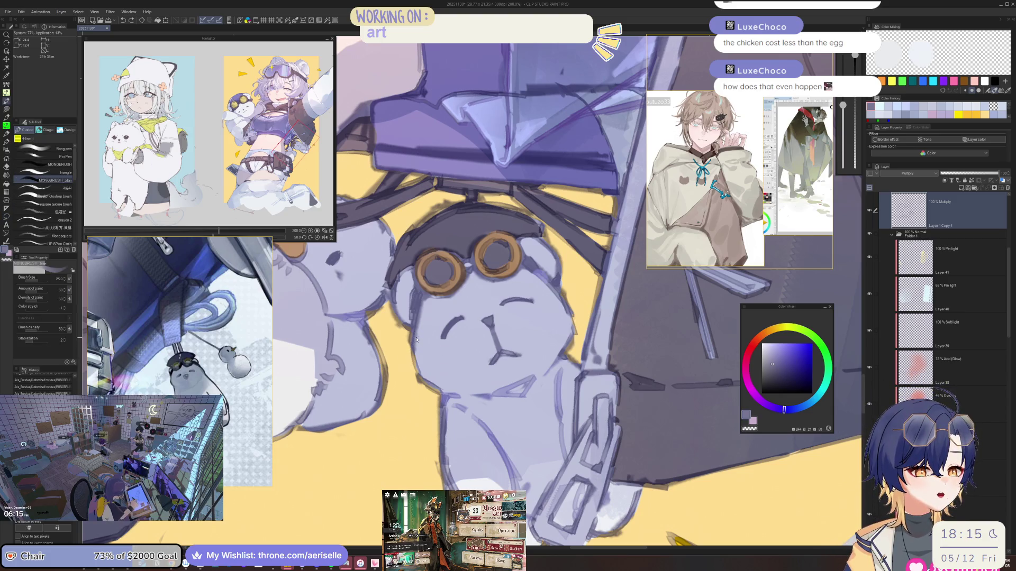
{"action": "key", "text": "comma"}
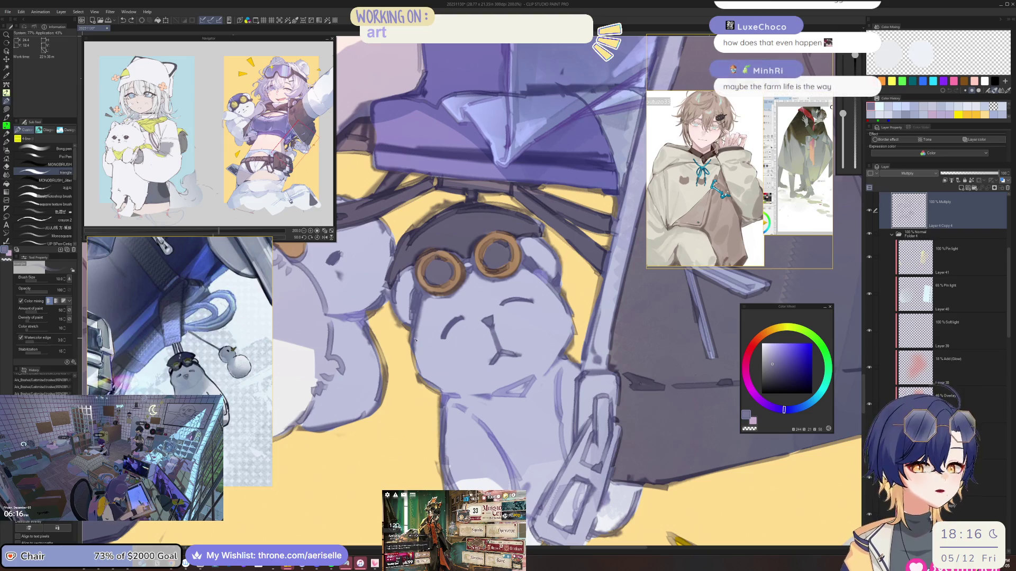
{"action": "key", "text": "e"}
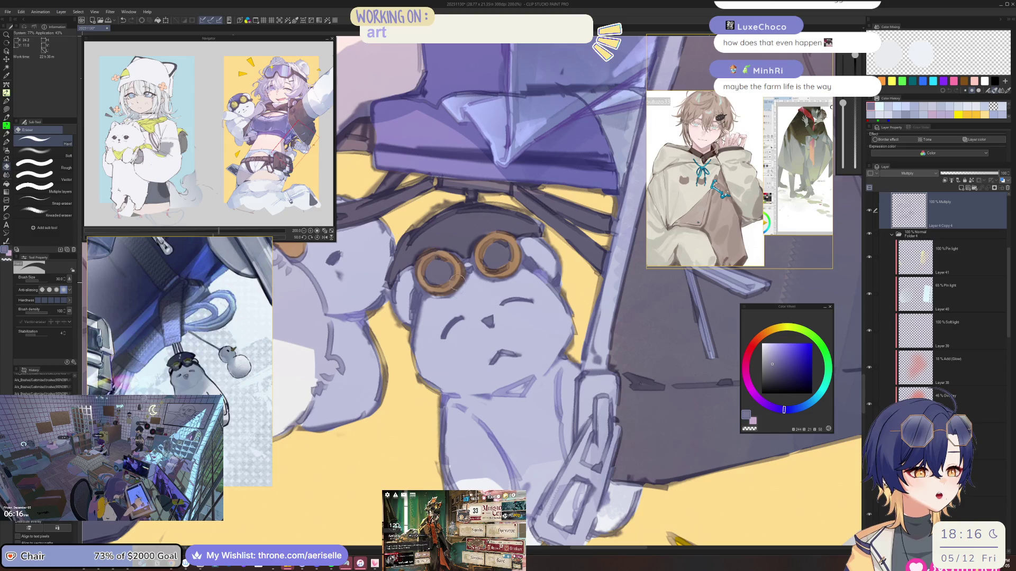
{"action": "key", "text": "k"}
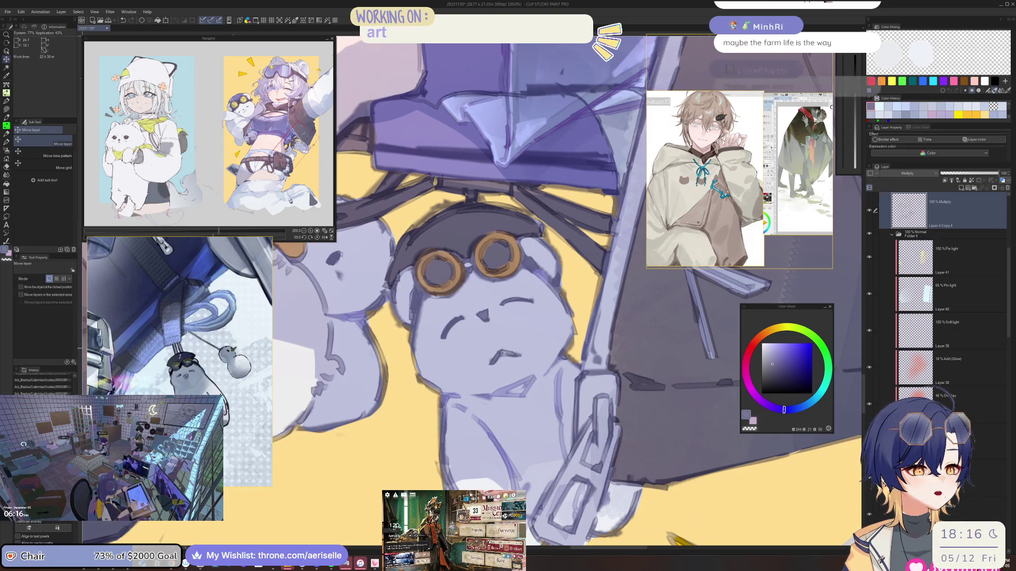
{"action": "key", "text": "m"}
Step: Lasso the bear's mouth, move it up-left, and redraw its short stroke at size 10
{"action": "mouse_move", "coordinate": [508, 339]}
{"action": "left_mouse_down"}
{"action": "mouse_move", "coordinate": [517, 350]}
{"action": "mouse_move", "coordinate": [512, 339]}
{"action": "left_mouse_up"}
{"action": "key", "text": "k"}
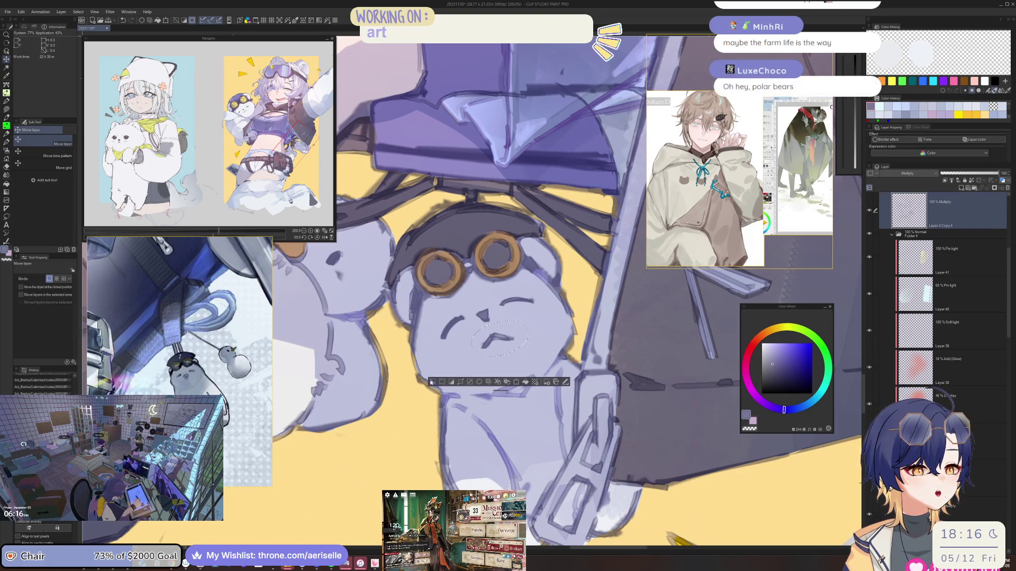
{"action": "key", "text": "ctrl+d"}
{"action": "key", "text": "e"}
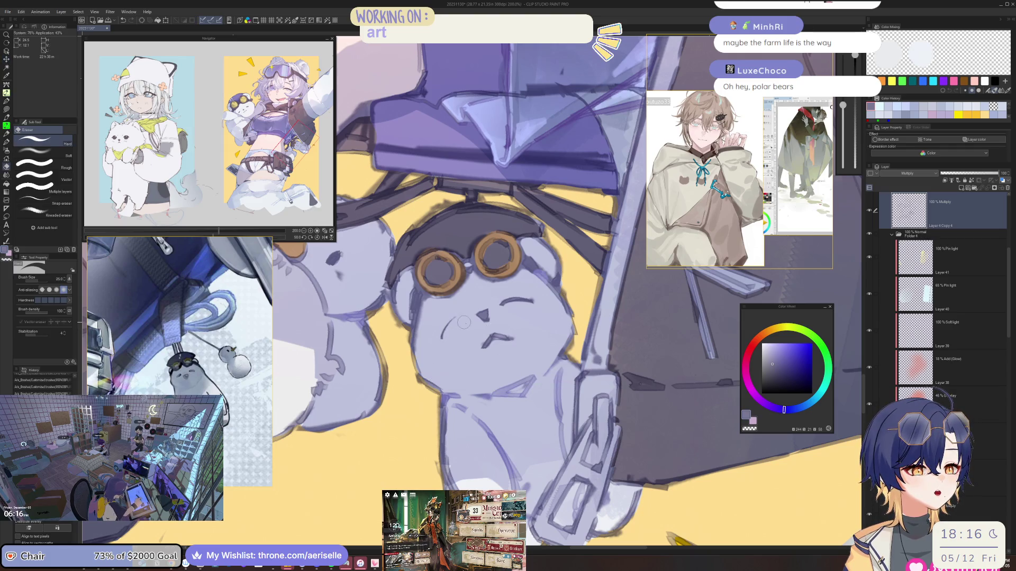
{"action": "key", "text": "b"}
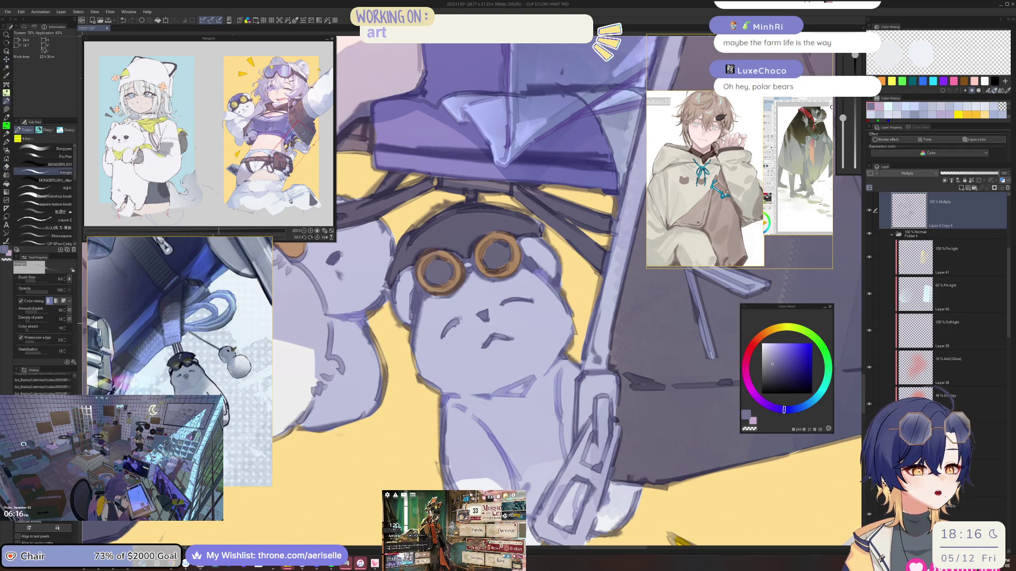
{"action": "key", "text": "bracketright"}
{"action": "key", "text": "ctrl+z"}
{"action": "left_click_drag", "start_coordinate": [446, 331], "coordinate": [459, 325]}
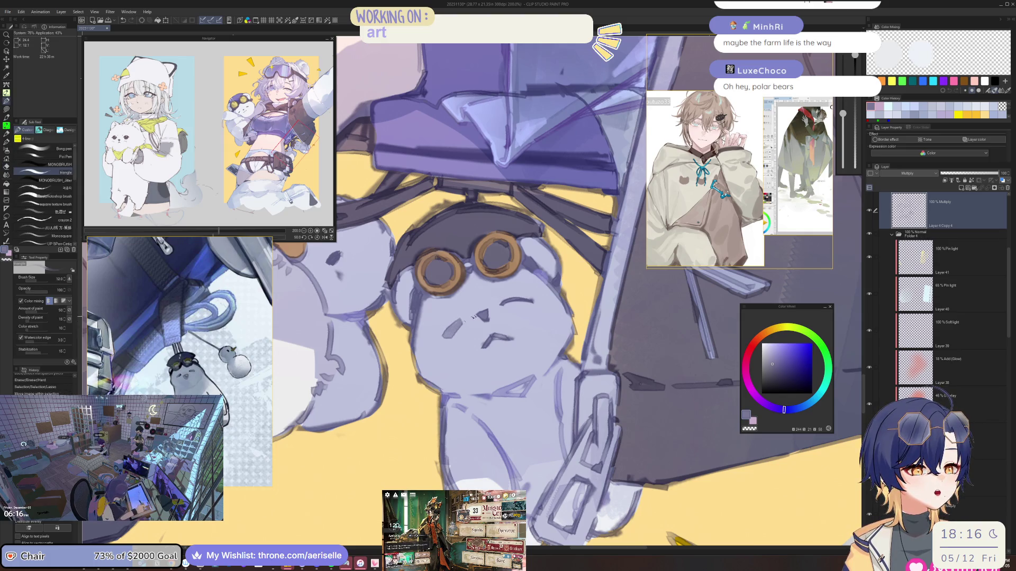
Step: Draw a dark closed-eye line on the bear and select it for scaling and rotating
{"action": "key", "text": "e"}
{"action": "key", "text": "b"}
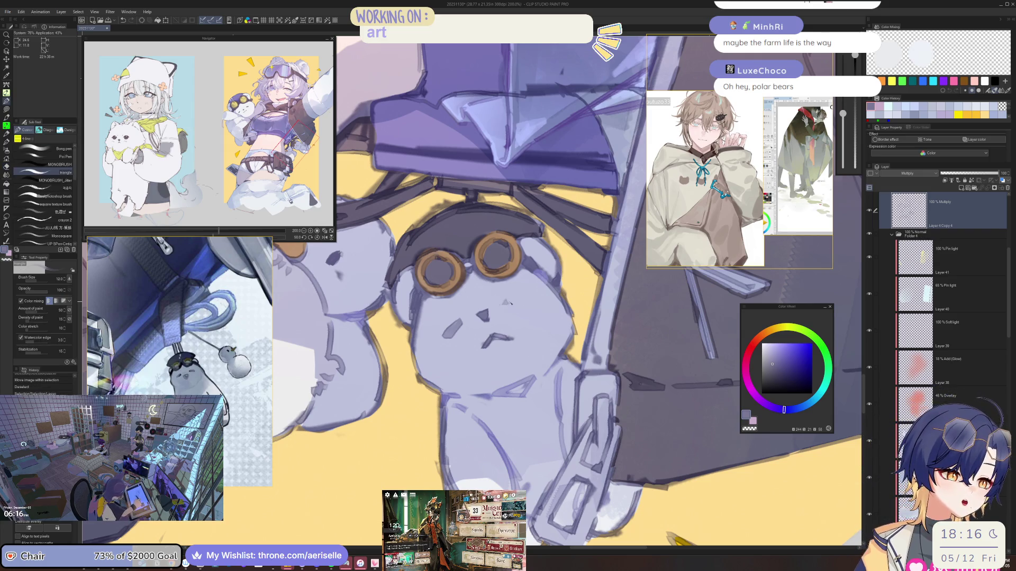
{"action": "left_click_drag", "start_coordinate": [525, 301], "coordinate": [505, 304]}
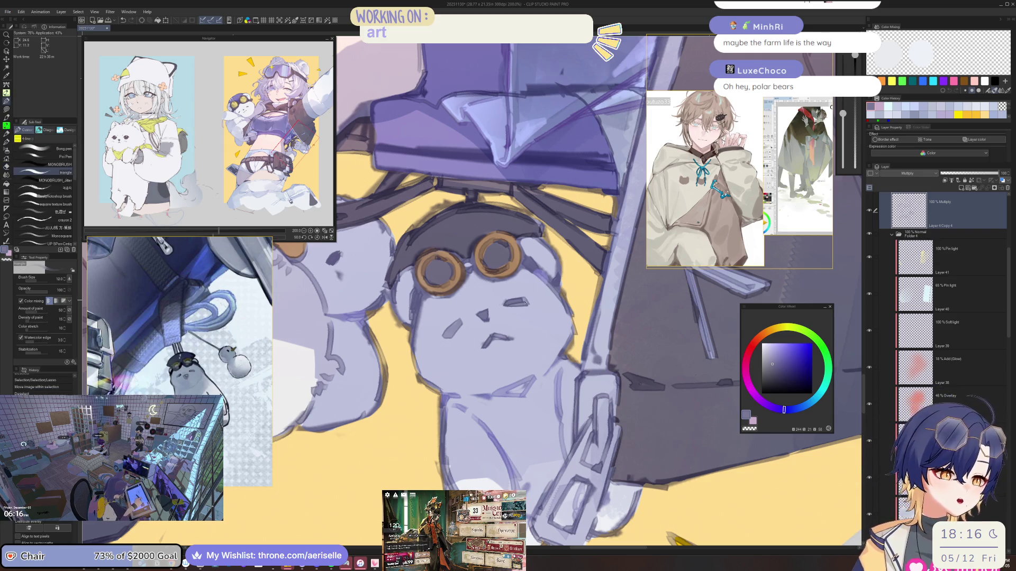
{"action": "scroll", "coordinate": [520, 301], "scroll_direction": "down", "scroll_amount": 2}
{"action": "left_click_drag", "start_coordinate": [561, 508], "coordinate": [584, 526]}
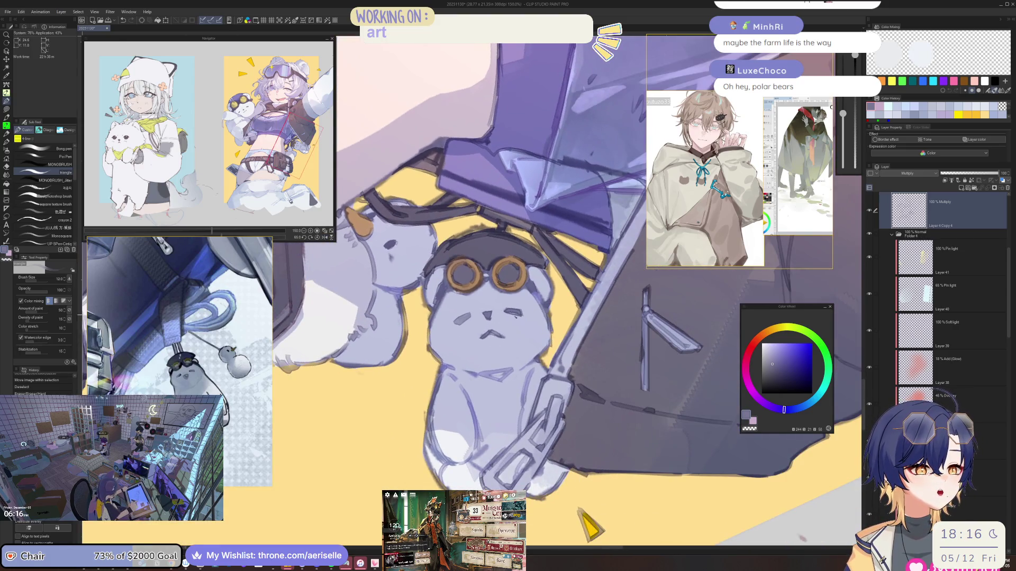
{"action": "key", "text": "m"}
{"action": "mouse_move", "coordinate": [505, 302]}
{"action": "left_mouse_down"}
{"action": "mouse_move", "coordinate": [537, 329]}
{"action": "mouse_move", "coordinate": [521, 318]}
{"action": "left_mouse_up"}
{"action": "key", "text": "ctrl+t"}
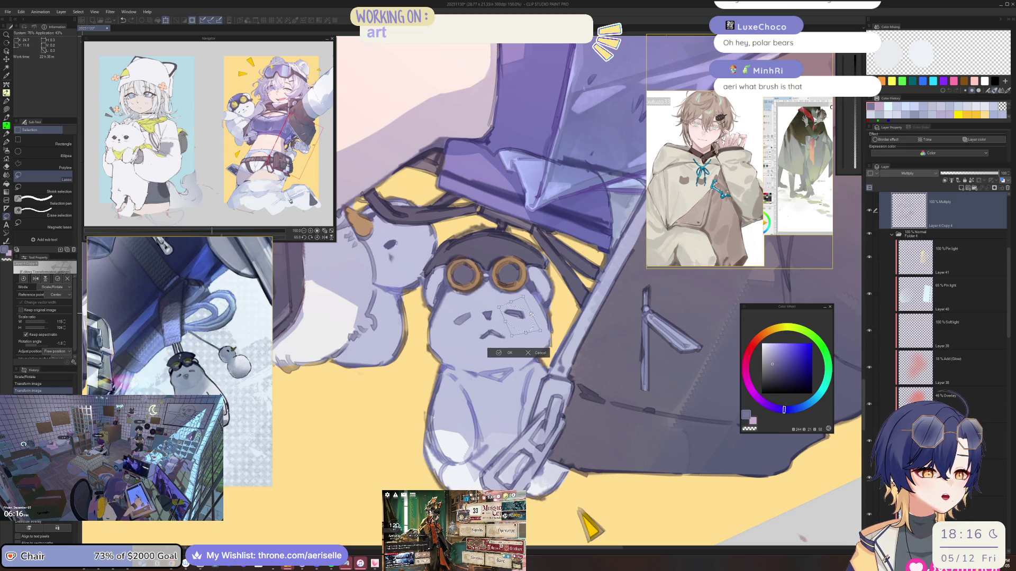
Step: Commit the eye stroke's Scale/Rotate, deselect it, and tilt the view about 10 degrees
{"action": "key", "text": "Return"}
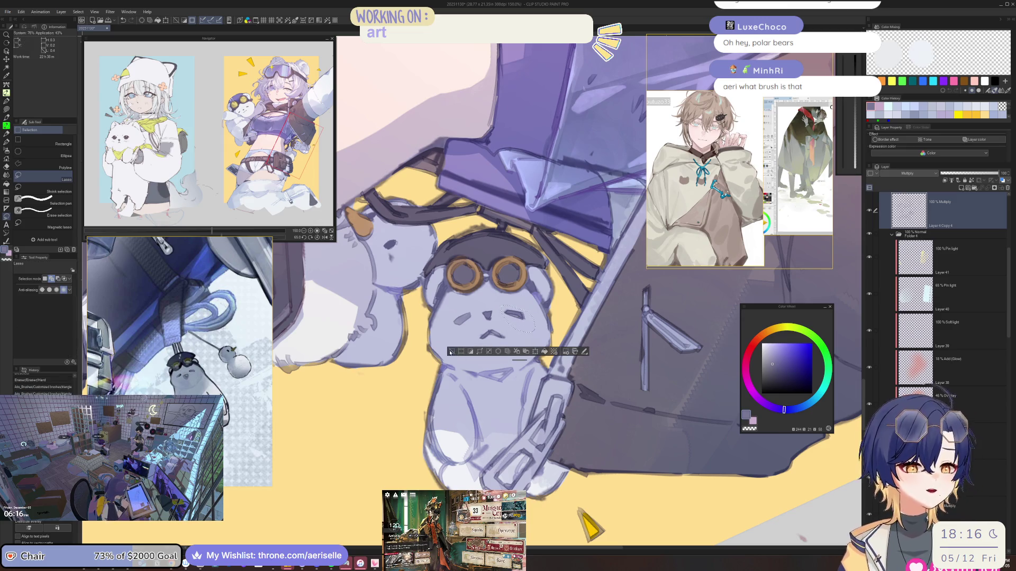
{"action": "left_click", "coordinate": [453, 352]}
{"action": "key", "text": "minus"}
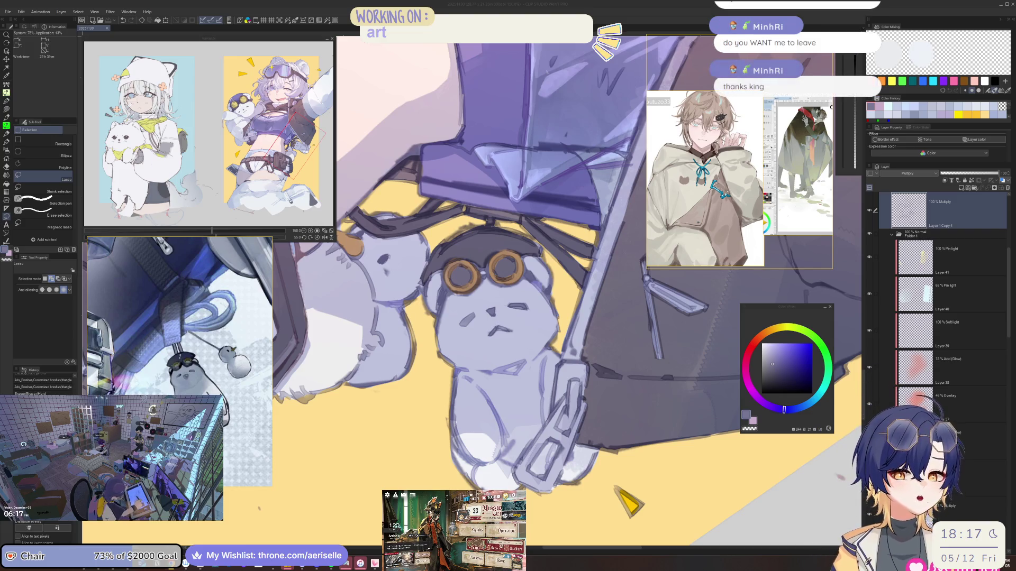
Step: Lighten lines on the bear's body and add short dark strokes on its left arm
{"action": "mouse_move", "coordinate": [413, 301]}
{"action": "left_mouse_down"}
{"action": "mouse_move", "coordinate": [487, 334]}
{"action": "mouse_move", "coordinate": [500, 402]}
{"action": "left_mouse_up"}
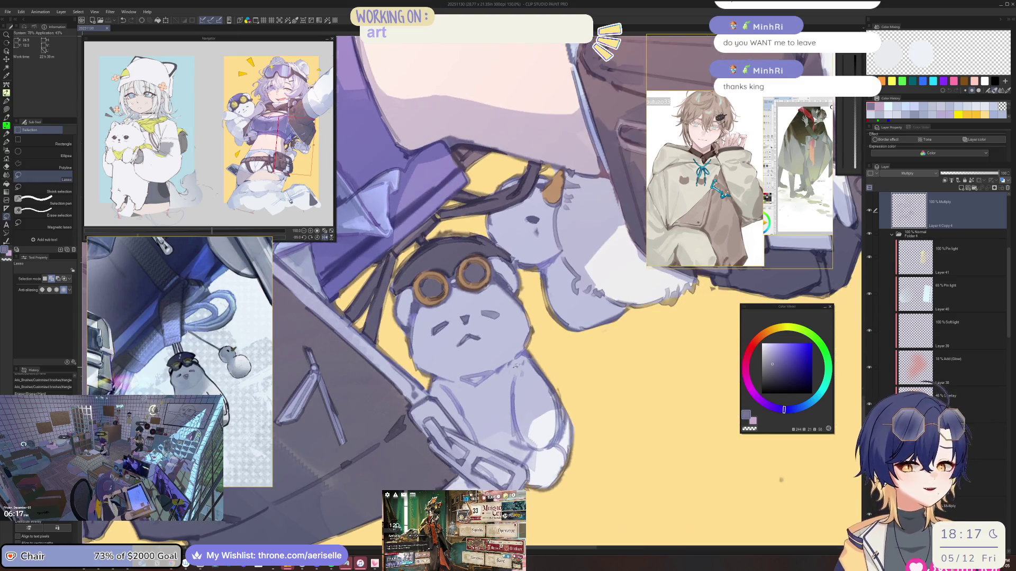
{"action": "left_click_drag", "start_coordinate": [515, 367], "coordinate": [505, 374]}
{"action": "key", "text": "e"}
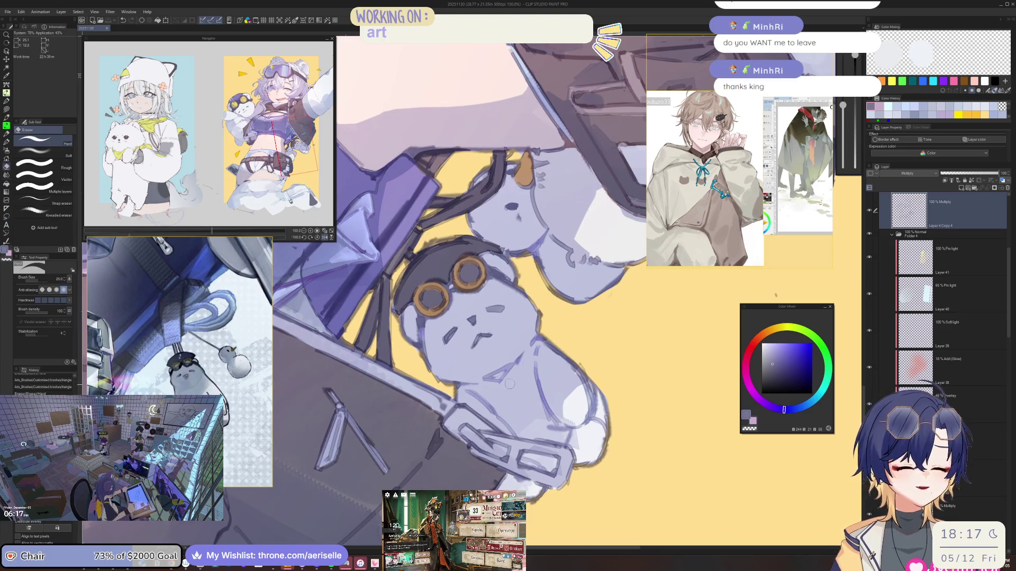
{"action": "scroll", "coordinate": [487, 372], "scroll_direction": "up", "scroll_amount": 1}
{"action": "left_click_drag", "start_coordinate": [482, 379], "coordinate": [532, 349]}
{"action": "key", "text": "asciicircum"}
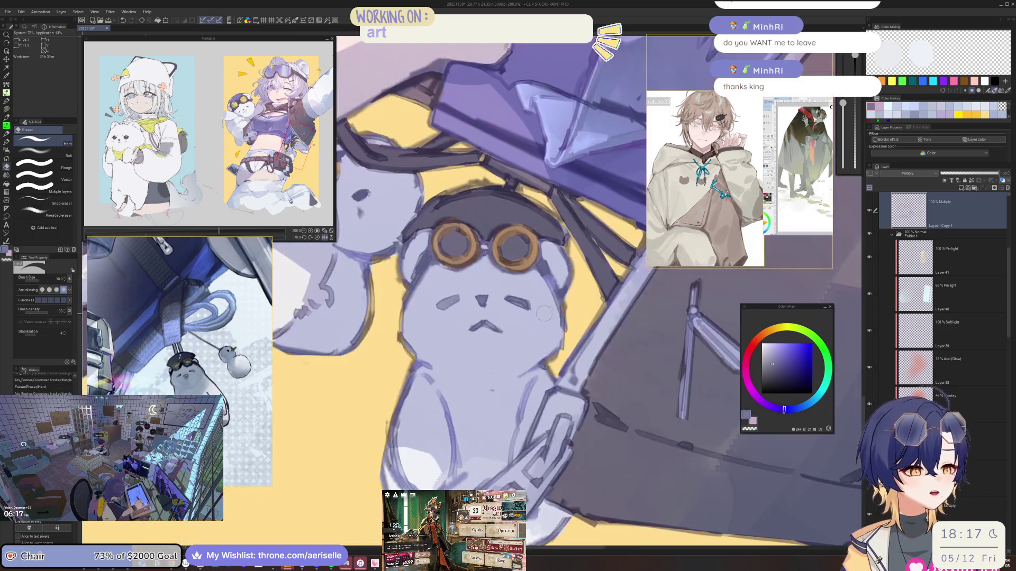
{"action": "key", "text": "asciicircum"}
{"action": "key", "text": "b"}
{"action": "mouse_move", "coordinate": [413, 299]}
{"action": "left_mouse_down"}
{"action": "mouse_move", "coordinate": [405, 358]}
{"action": "mouse_move", "coordinate": [498, 372]}
{"action": "mouse_move", "coordinate": [556, 347]}
{"action": "left_mouse_up"}
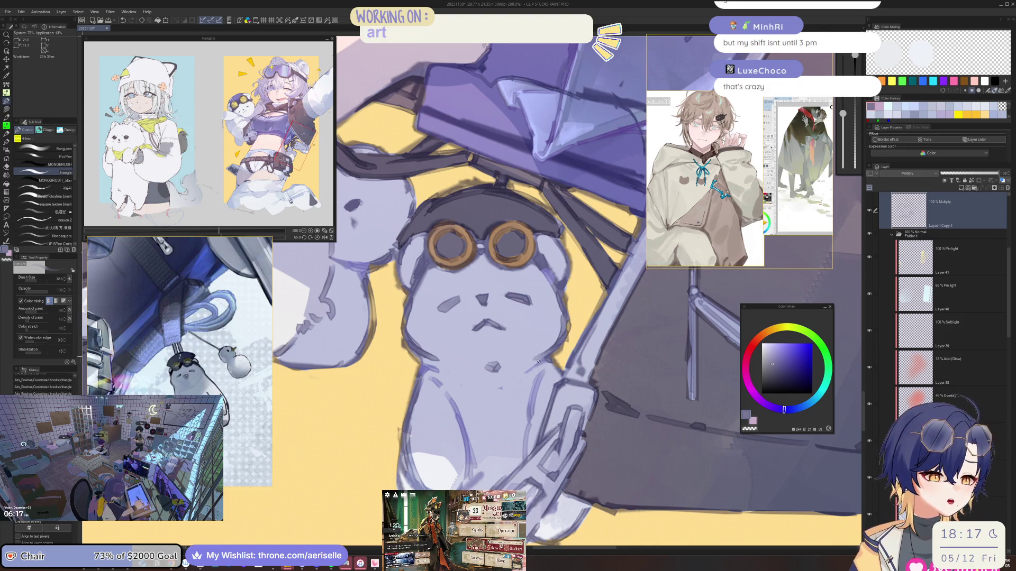
Step: Darken the bear's left outline and lighten its lower-left body with a size 20 eraser
{"action": "scroll", "coordinate": [569, 322], "scroll_direction": "down", "scroll_amount": 5}
{"action": "left_click_drag", "start_coordinate": [574, 422], "coordinate": [516, 390]}
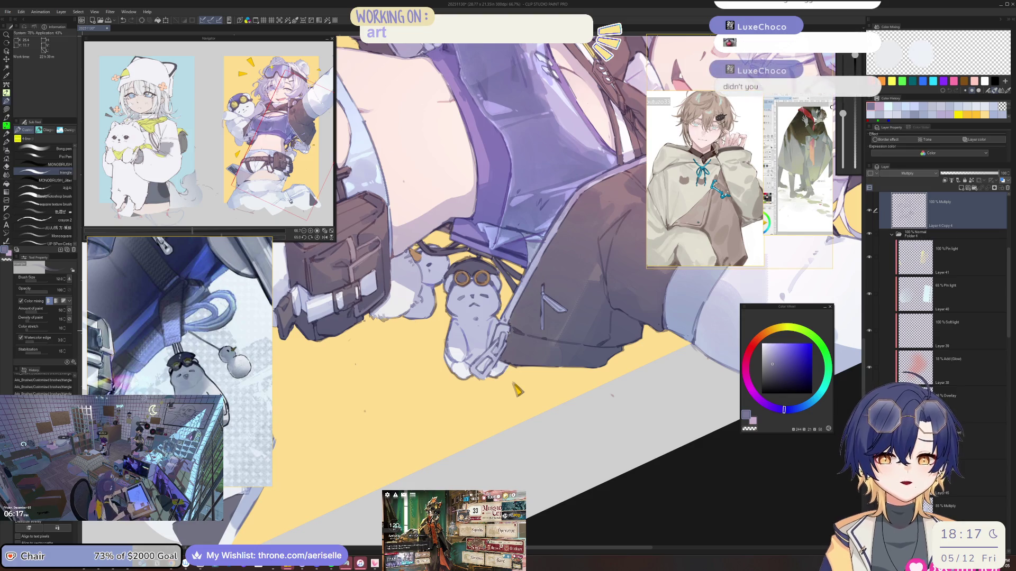
{"action": "scroll", "coordinate": [450, 322], "scroll_direction": "up", "scroll_amount": 3}
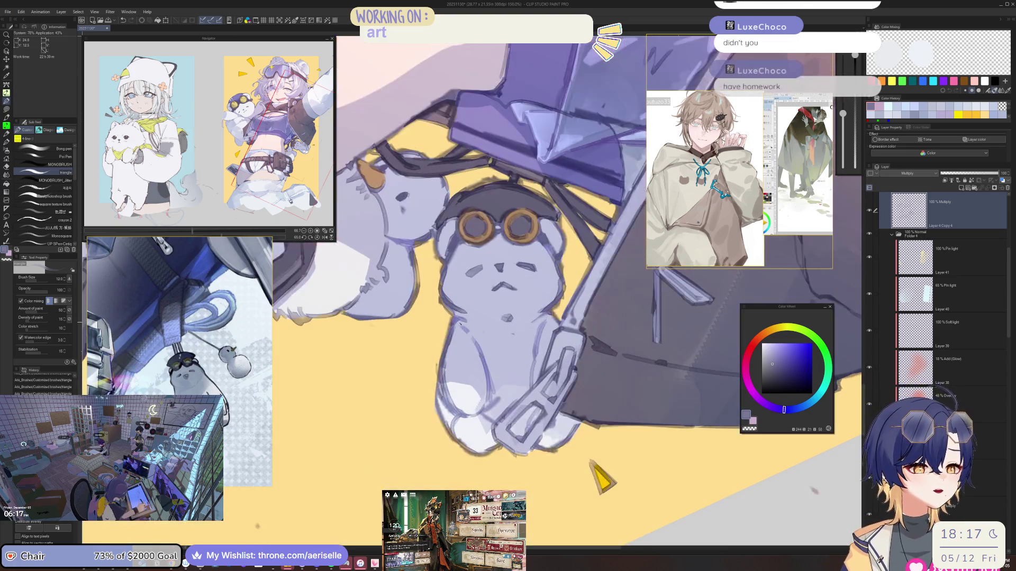
{"action": "key", "text": "e"}
{"action": "key", "text": "b"}
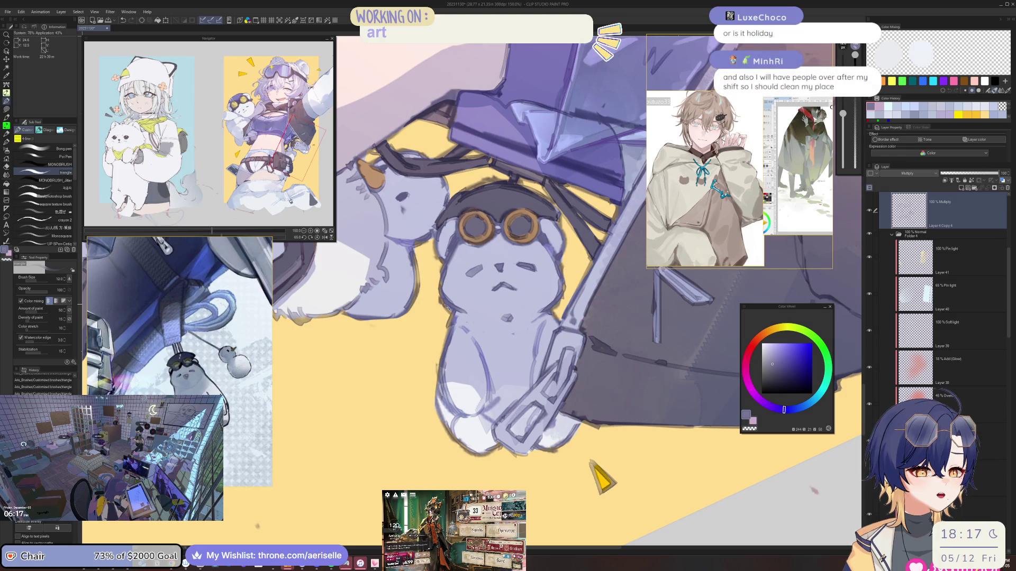
{"action": "left_click_drag", "start_coordinate": [449, 323], "coordinate": [435, 382]}
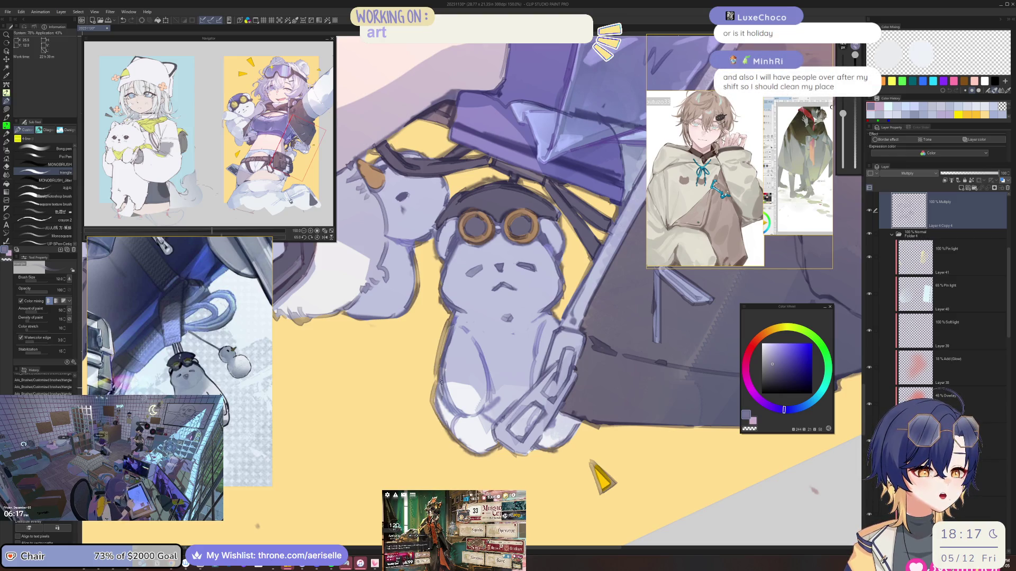
{"action": "key", "text": "e"}
{"action": "key", "text": "bracketleft"}
{"action": "mouse_move", "coordinate": [454, 393]}
{"action": "left_mouse_down"}
{"action": "mouse_move", "coordinate": [448, 406]}
{"action": "mouse_move", "coordinate": [437, 403]}
{"action": "left_mouse_up"}
{"action": "key", "text": "p"}
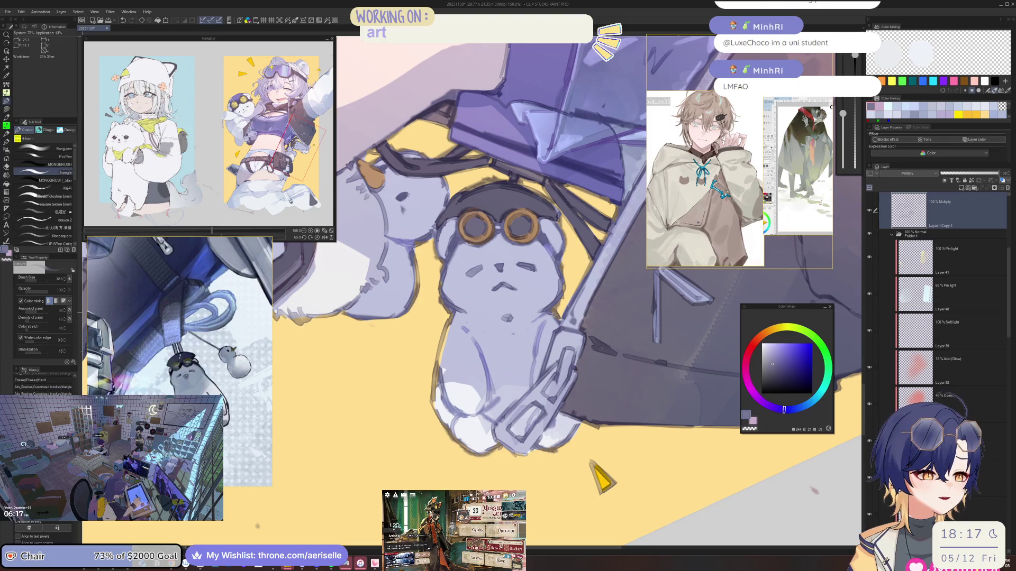
{"action": "key", "text": "e"}
{"action": "scroll", "coordinate": [557, 300], "scroll_direction": "down", "scroll_amount": 5}
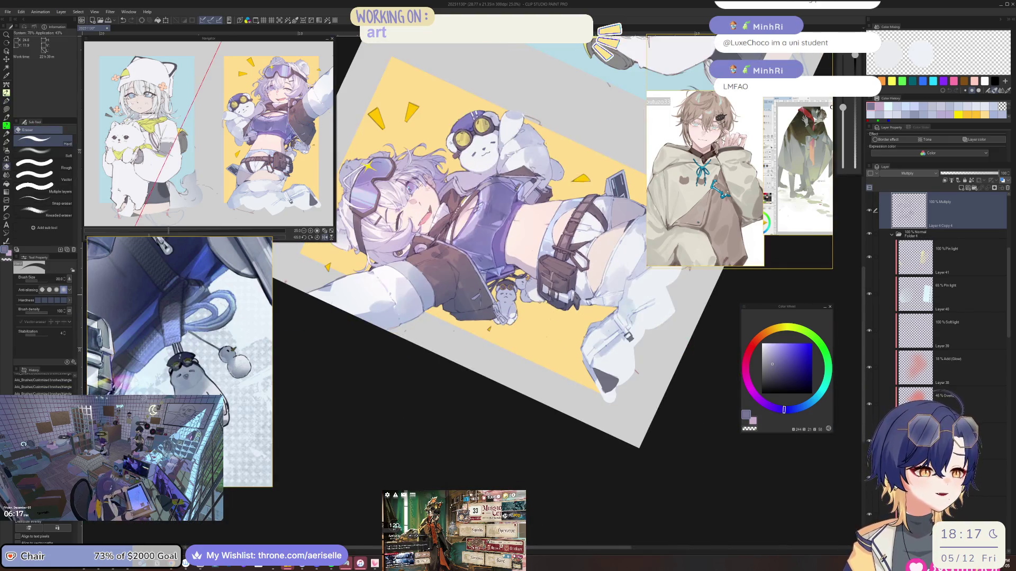
Step: Mirror the canvas to check it, then add small dark fur marks on the plush bear's body
{"action": "scroll", "coordinate": [493, 317], "scroll_direction": "up", "scroll_amount": 4}
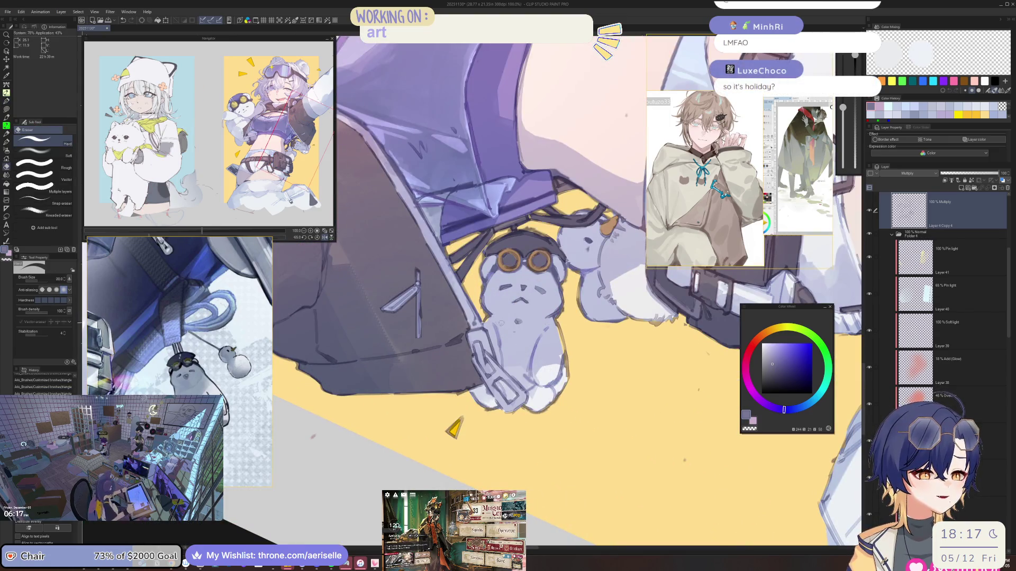
{"action": "key", "text": "p"}
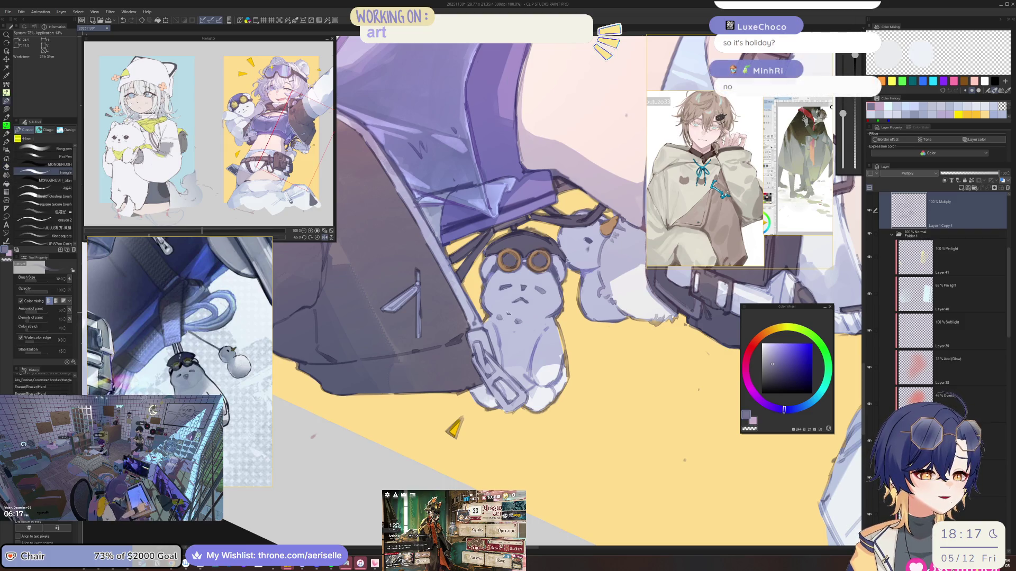
{"action": "key", "text": "h"}
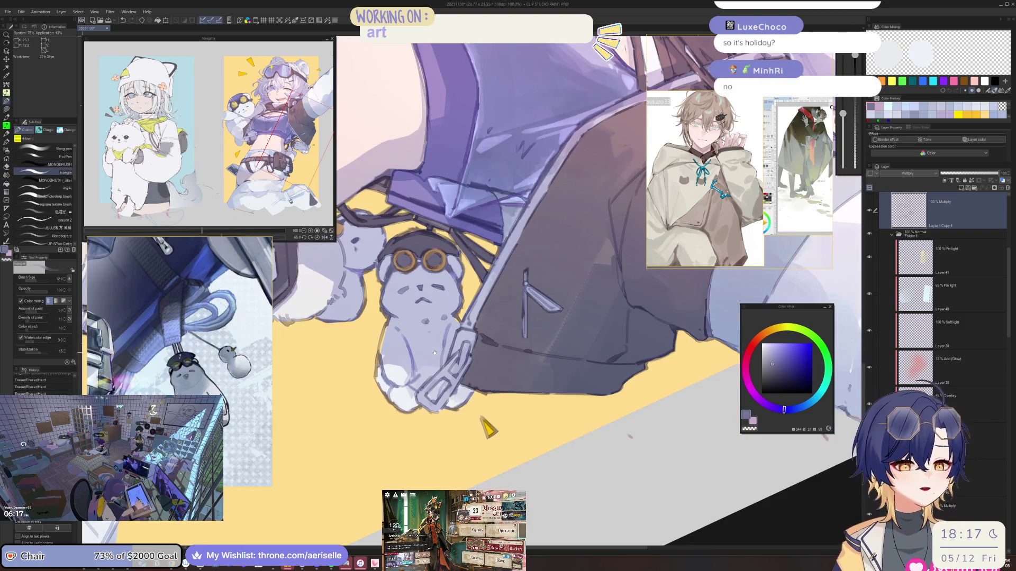
{"action": "scroll", "coordinate": [463, 353], "scroll_direction": "up", "scroll_amount": 1}
{"action": "scroll", "coordinate": [461, 354], "scroll_direction": "up", "scroll_amount": 1}
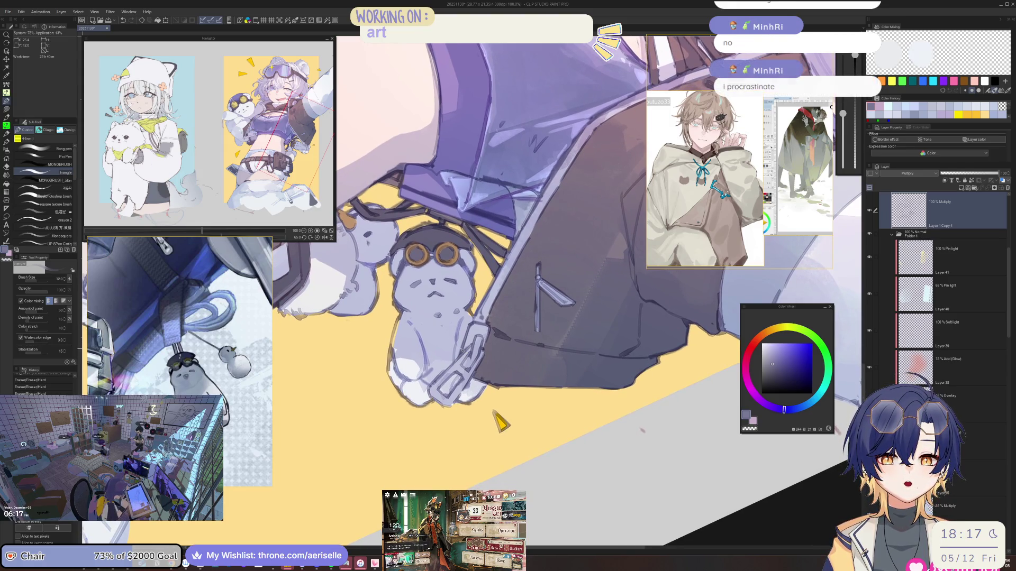
{"action": "key", "text": "e"}
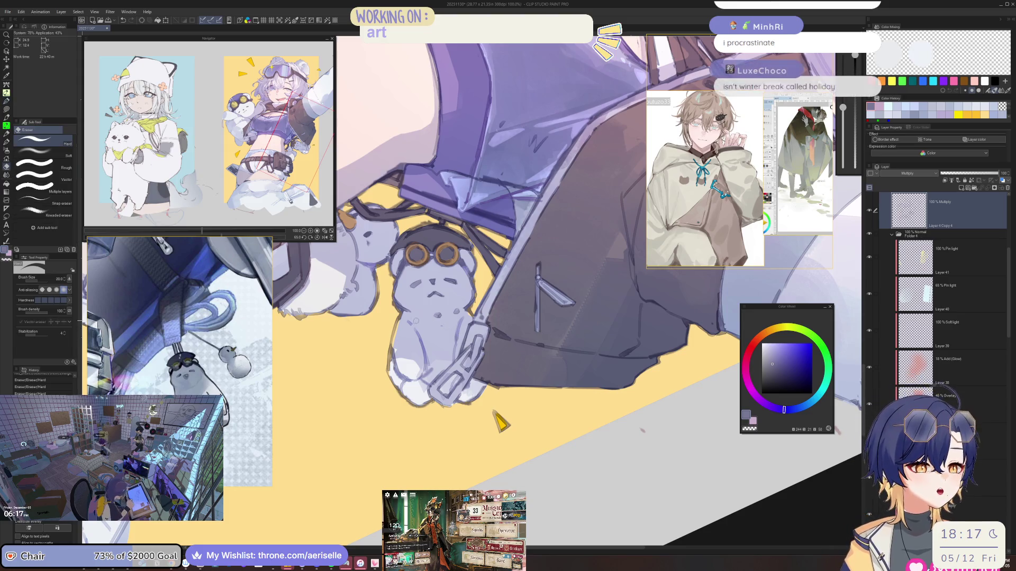
{"action": "key", "text": "b"}
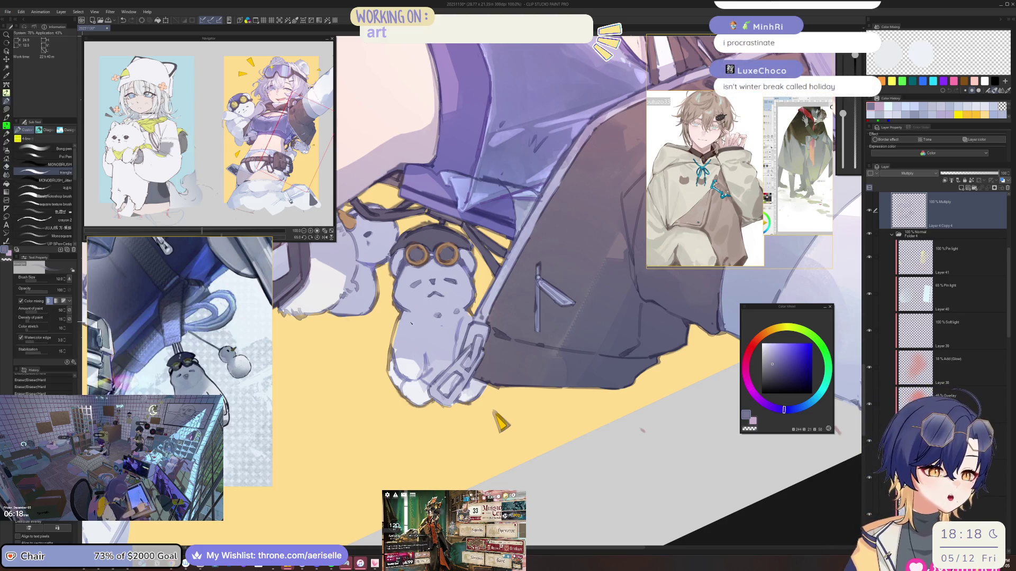
{"action": "mouse_move", "coordinate": [411, 333]}
{"action": "left_mouse_down"}
{"action": "mouse_move", "coordinate": [425, 365]}
{"action": "mouse_move", "coordinate": [399, 372]}
{"action": "mouse_move", "coordinate": [415, 373]}
{"action": "left_mouse_up"}
Step: Erase the stray marks on the plush bear
{"action": "key", "text": "e"}
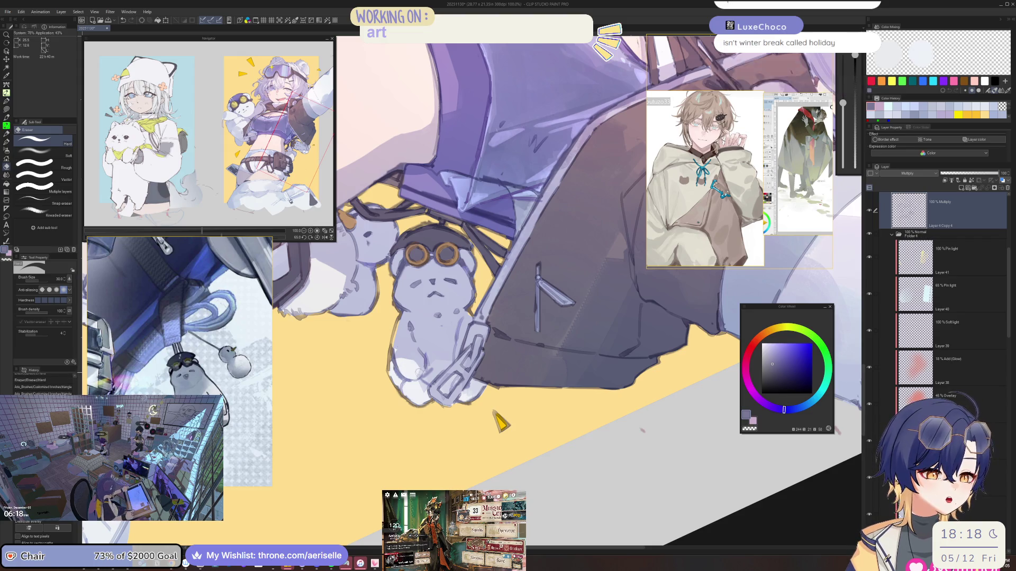
{"action": "key", "text": "b"}
{"action": "key", "text": "e"}
{"action": "left_click_drag", "start_coordinate": [460, 317], "coordinate": [457, 359]}
{"action": "key", "text": "b"}
{"action": "key", "text": "e"}
{"action": "key", "text": "b"}
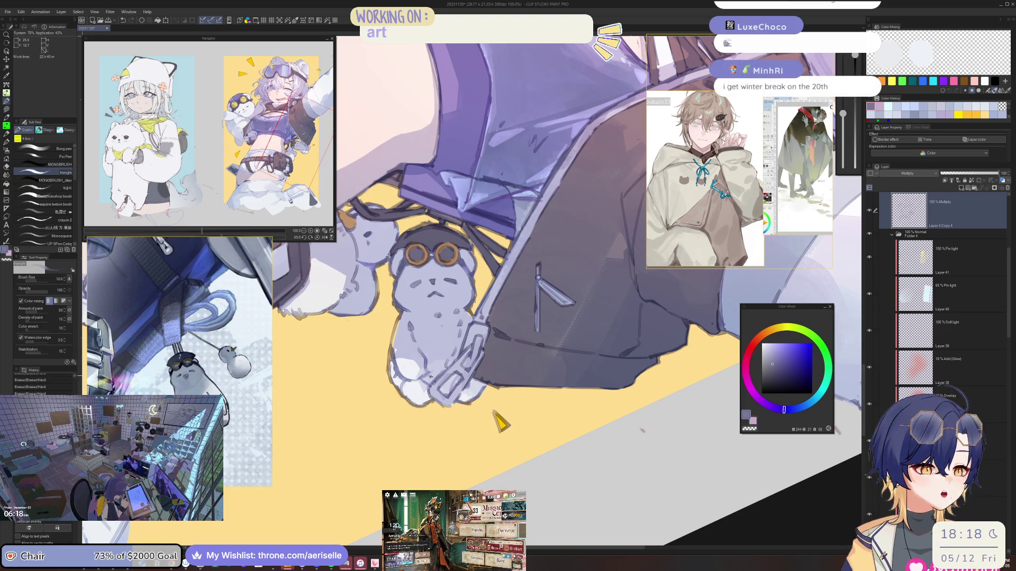
{"action": "key", "text": "e"}
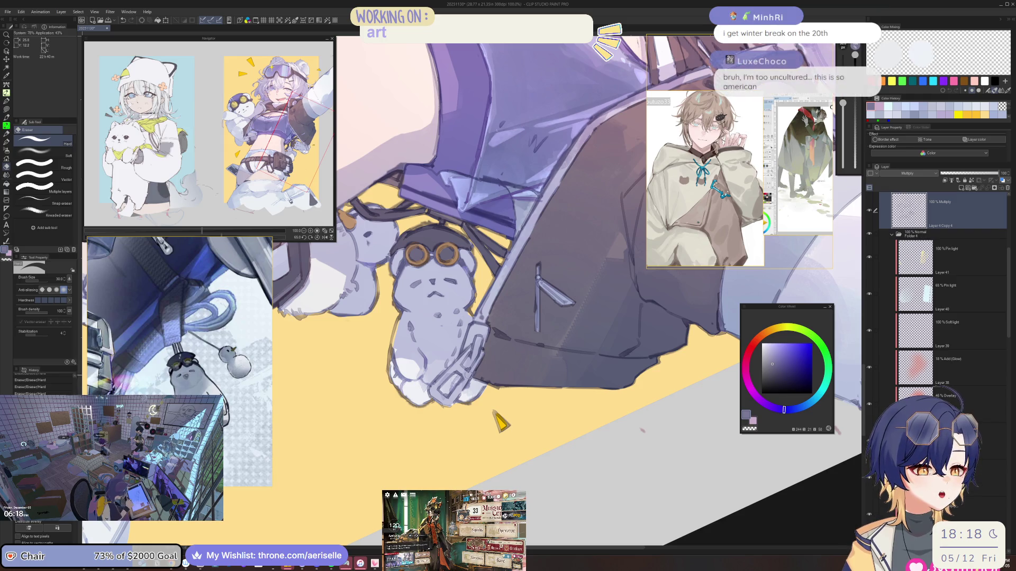
{"action": "scroll", "coordinate": [439, 336], "scroll_direction": "down", "scroll_amount": 2}
{"action": "scroll", "coordinate": [439, 336], "scroll_direction": "down", "scroll_amount": 1}
{"action": "scroll", "coordinate": [439, 336], "scroll_direction": "up", "scroll_amount": 2}
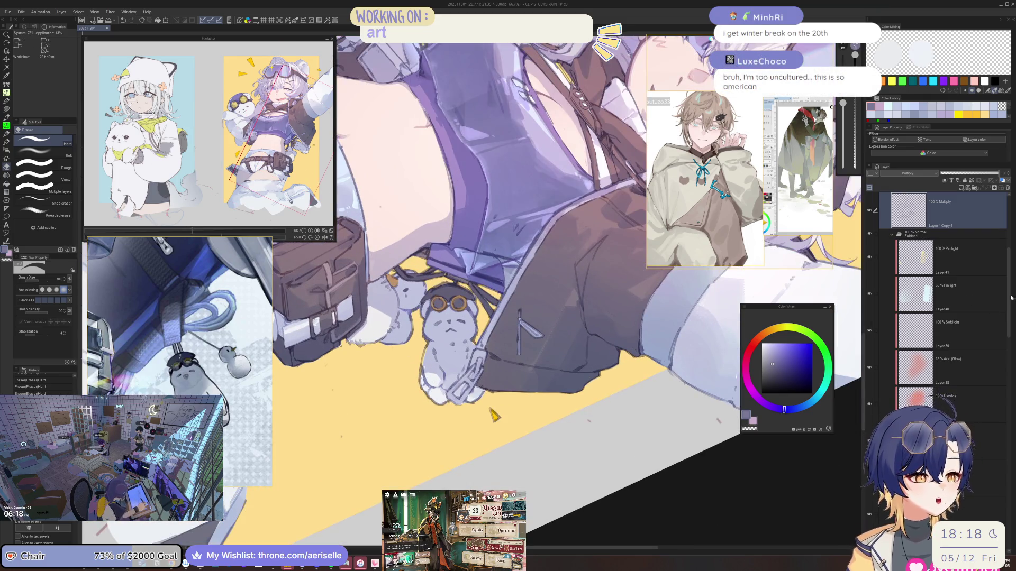
{"action": "scroll", "coordinate": [1001, 331], "scroll_direction": "down", "scroll_amount": 3}
{"action": "scroll", "coordinate": [1001, 331], "scroll_direction": "down", "scroll_amount": 5}
Step: On Folder 2 Copy 2, lasso-fill a light whitish-blue patch on the bear's leg
{"action": "left_click", "coordinate": [1000, 323]}
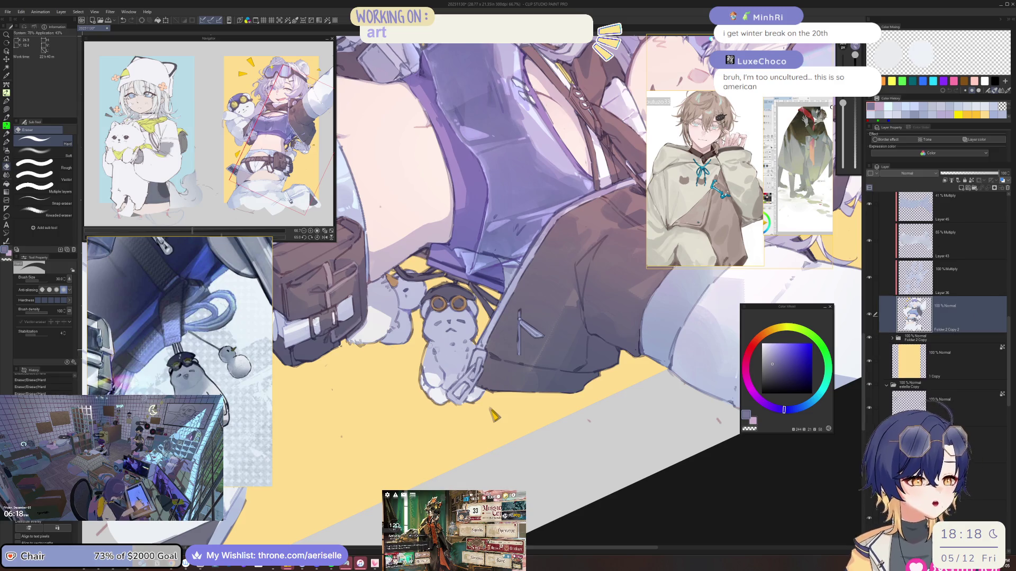
{"action": "scroll", "coordinate": [429, 365], "scroll_direction": "up", "scroll_amount": 4}
{"action": "key", "text": "u"}
{"action": "left_click_drag", "start_coordinate": [423, 390], "coordinate": [429, 395]}
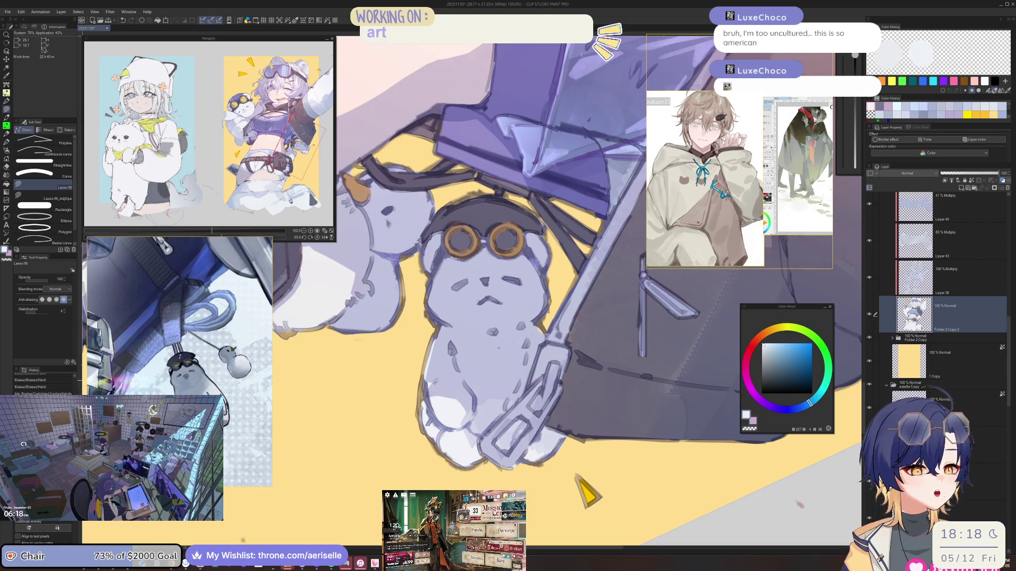
{"action": "left_click_drag", "start_coordinate": [437, 380], "coordinate": [521, 299]}
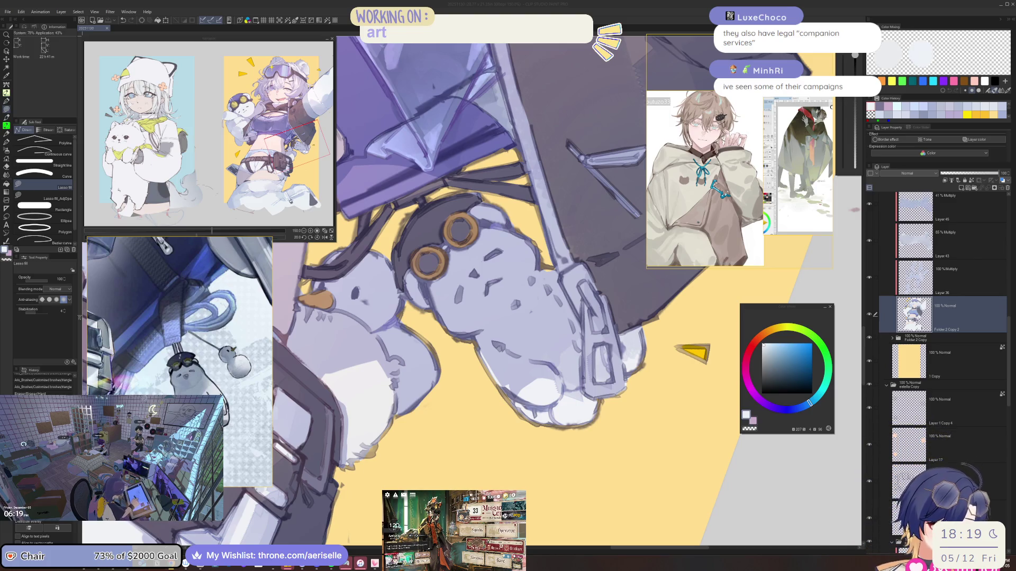
{"action": "left_click", "coordinate": [468, 226]}
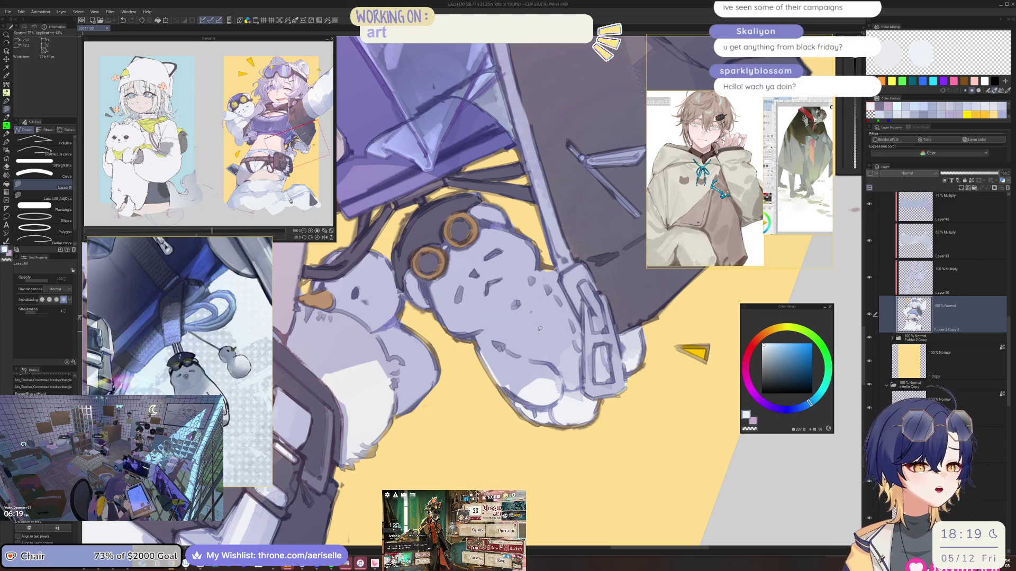
{"action": "key", "text": "b"}
{"action": "left_click", "coordinate": [460, 290], "text": "ctrl+shift"}
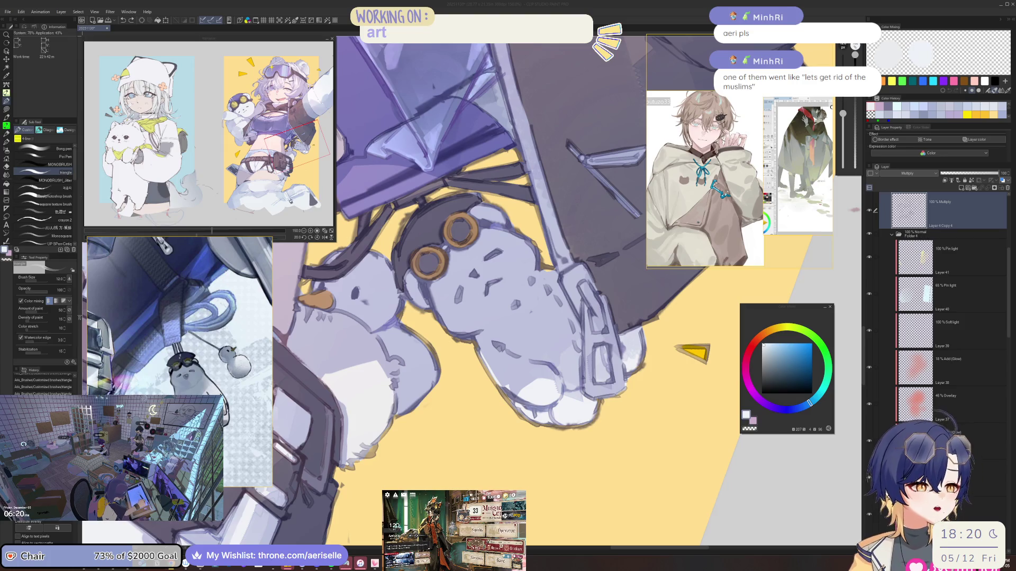
{"action": "left_click", "coordinate": [863, 193]}
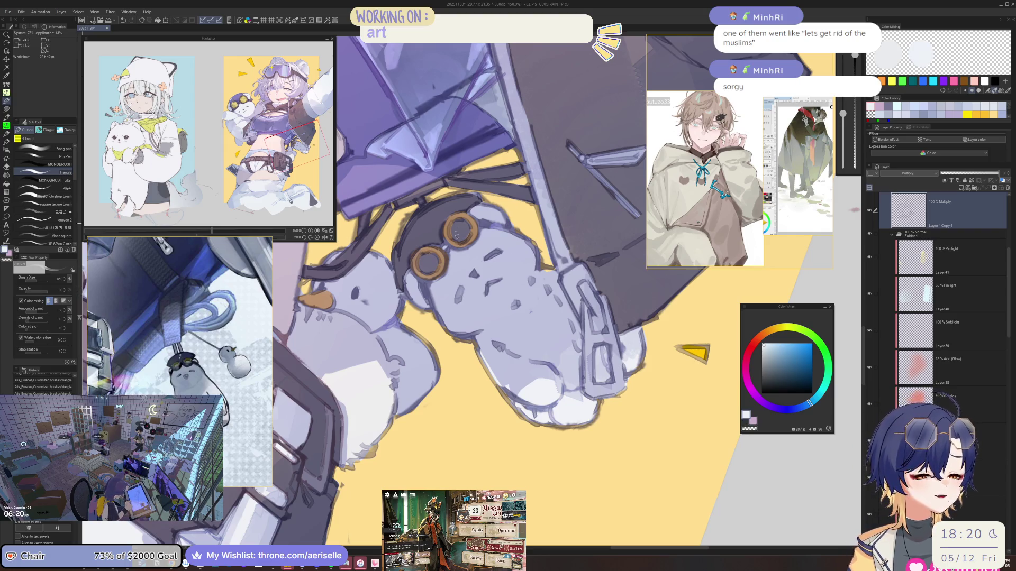
{"action": "key", "text": "i"}
Step: Sample the muted purple from the artwork and mirror the canvas to check the shading
{"action": "left_click", "coordinate": [471, 301]}
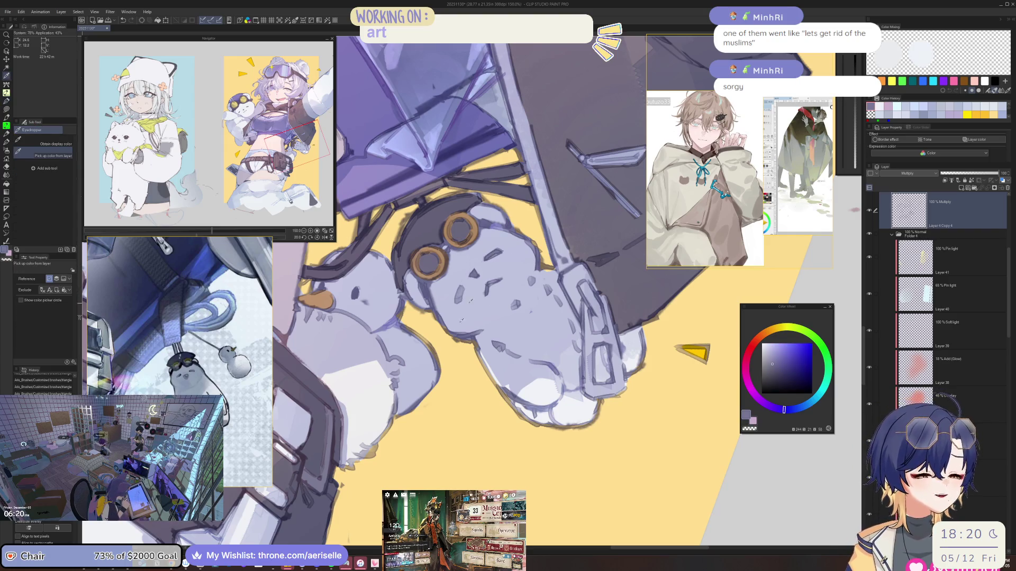
{"action": "key", "text": "b"}
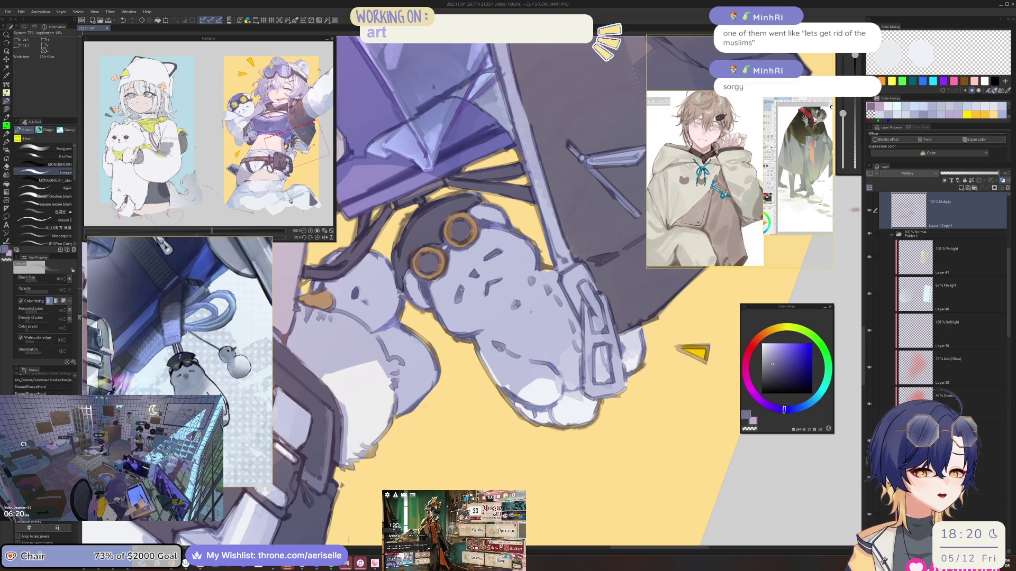
{"action": "key", "text": "h"}
{"action": "scroll", "coordinate": [471, 291], "scroll_direction": "down", "scroll_amount": 2}
{"action": "scroll", "coordinate": [471, 291], "scroll_direction": "down", "scroll_amount": 3}
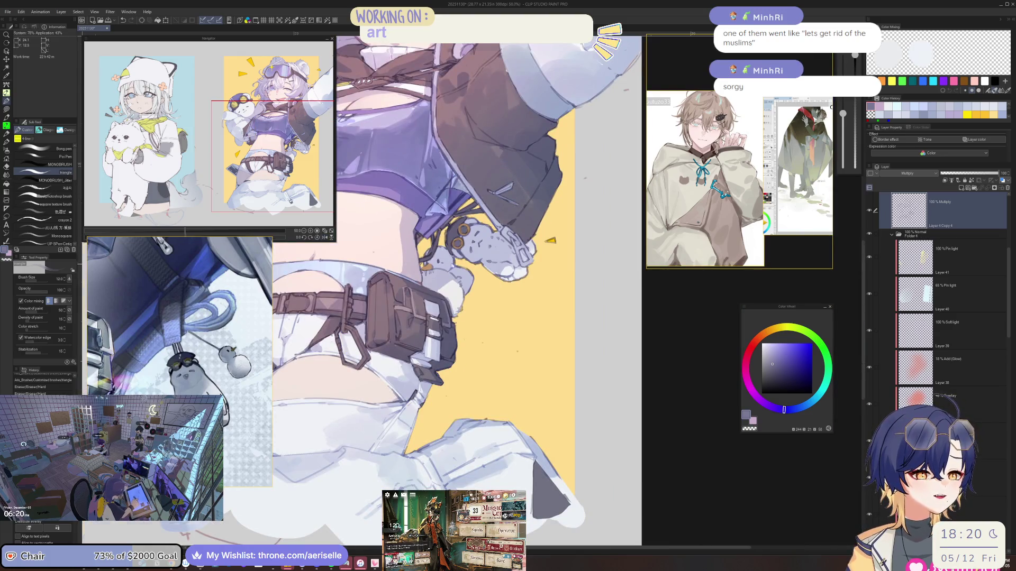
{"action": "scroll", "coordinate": [458, 269], "scroll_direction": "up", "scroll_amount": 4}
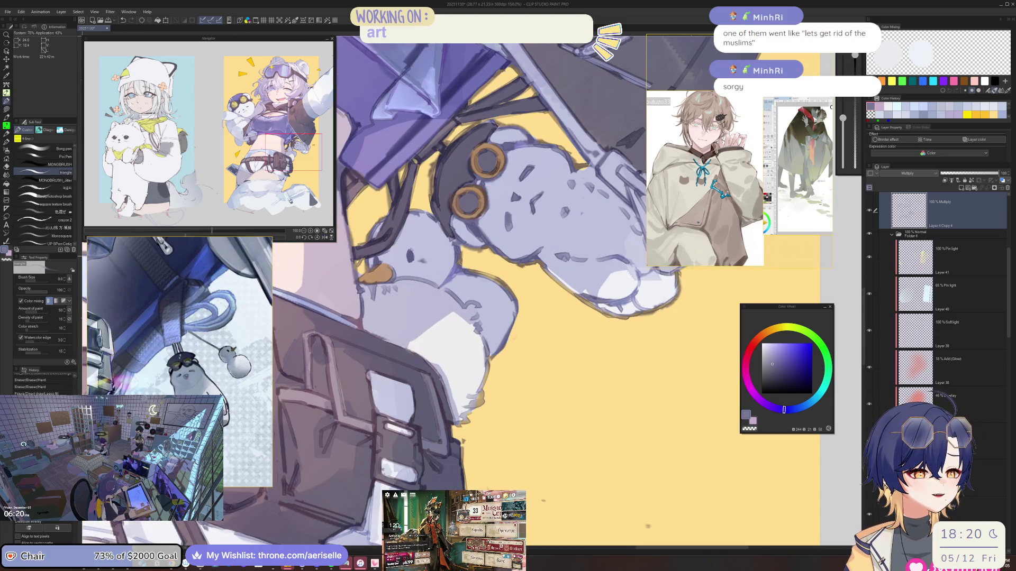
{"action": "scroll", "coordinate": [475, 173], "scroll_direction": "down", "scroll_amount": 4}
{"action": "scroll", "coordinate": [475, 173], "scroll_direction": "up", "scroll_amount": 3}
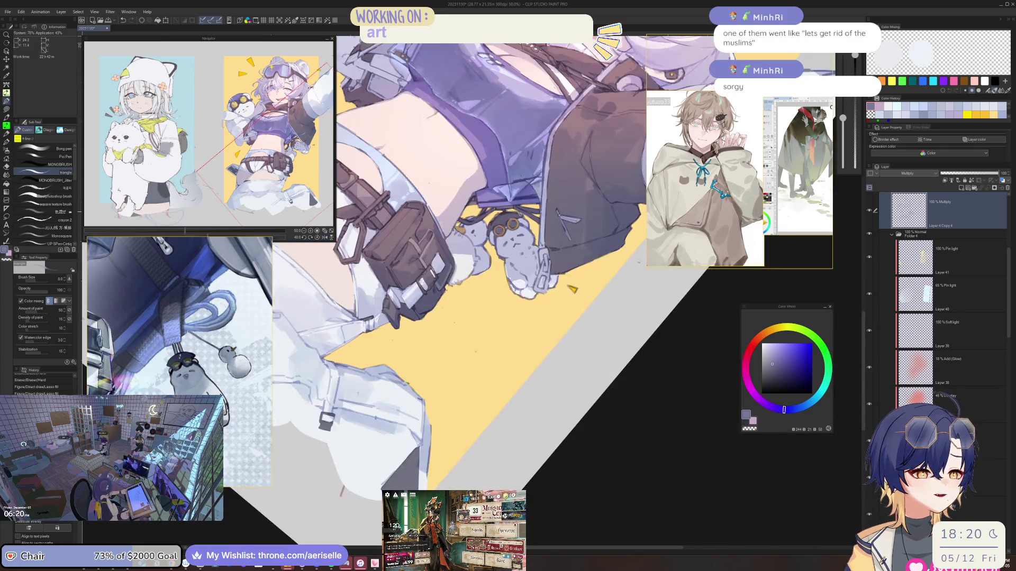
{"action": "scroll", "coordinate": [454, 313], "scroll_direction": "up", "scroll_amount": 4}
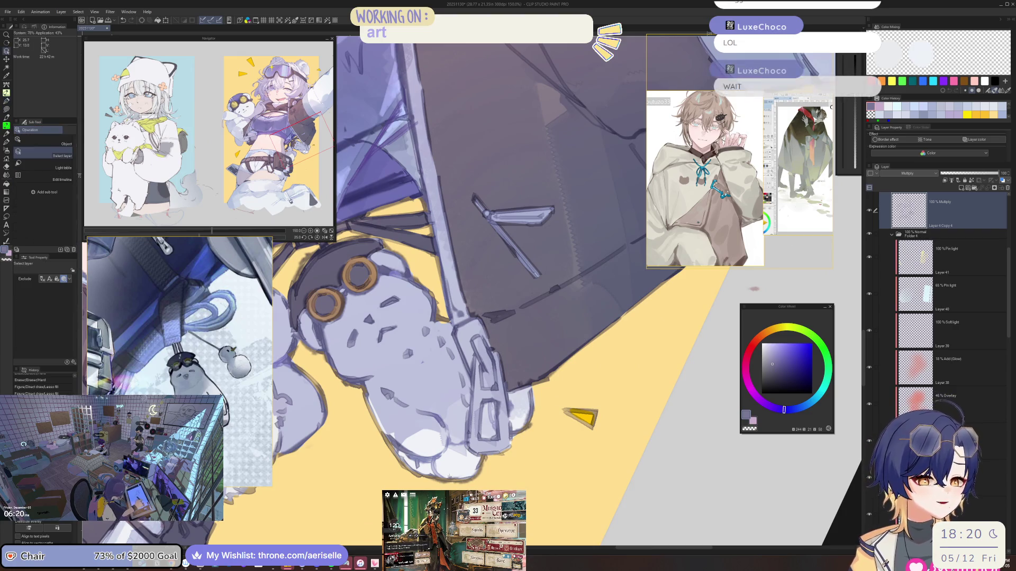
Step: Pick the Overlay layer near the plush bears, ready the lasso fill, and fit the whole illustration in view
{"action": "left_click", "coordinate": [575, 303], "text": "ctrl+shift"}
{"action": "left_click_drag", "start_coordinate": [576, 303], "coordinate": [481, 401]}
{"action": "left_click_drag", "start_coordinate": [518, 346], "coordinate": [439, 323]}
{"action": "key", "text": "u"}
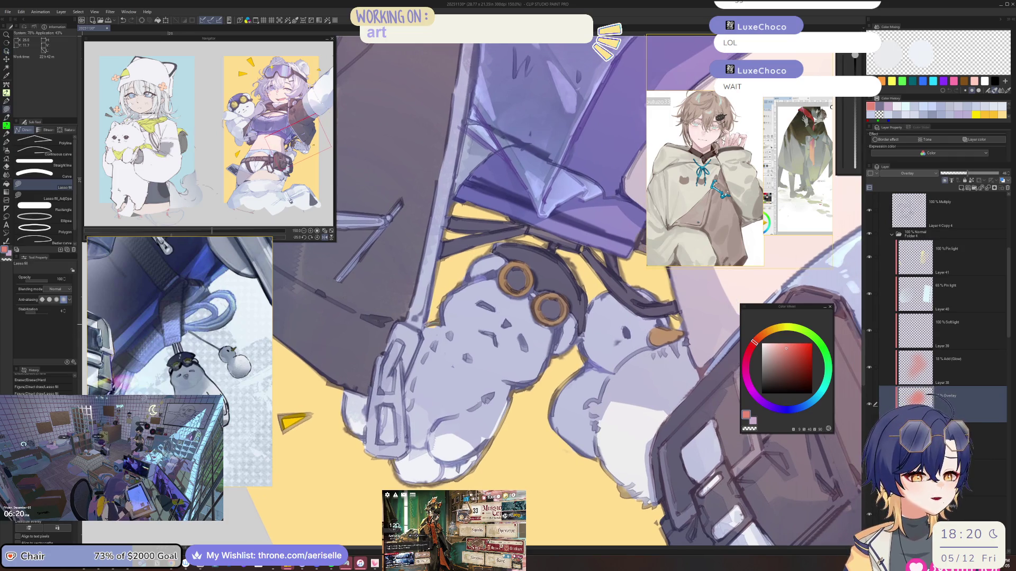
{"action": "scroll", "coordinate": [492, 302], "scroll_direction": "down", "scroll_amount": 1}
{"action": "scroll", "coordinate": [575, 244], "scroll_direction": "down", "scroll_amount": 1}
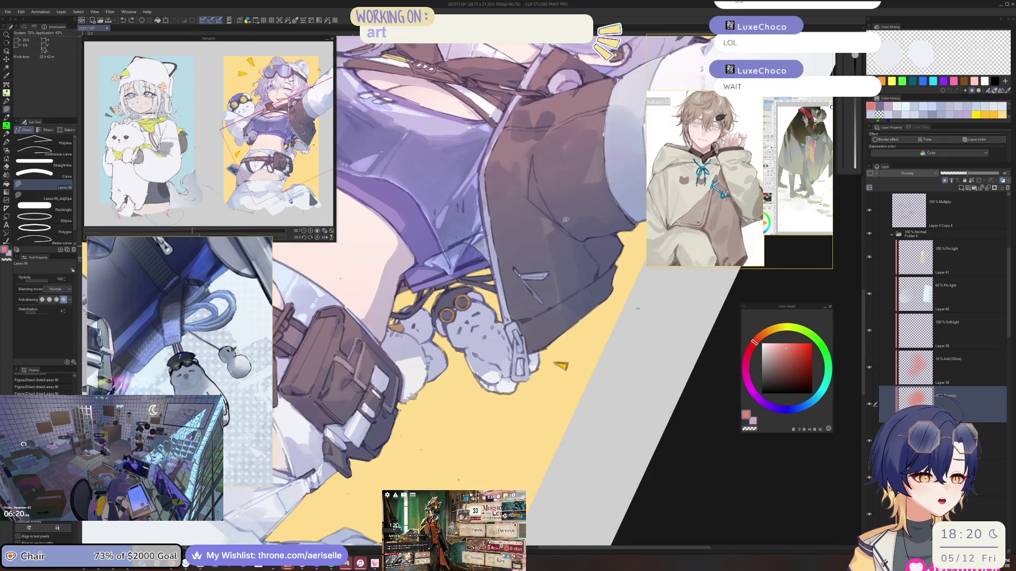
{"action": "key", "text": "ctrl+0"}
{"action": "scroll", "coordinate": [546, 324], "scroll_direction": "up", "scroll_amount": 2}
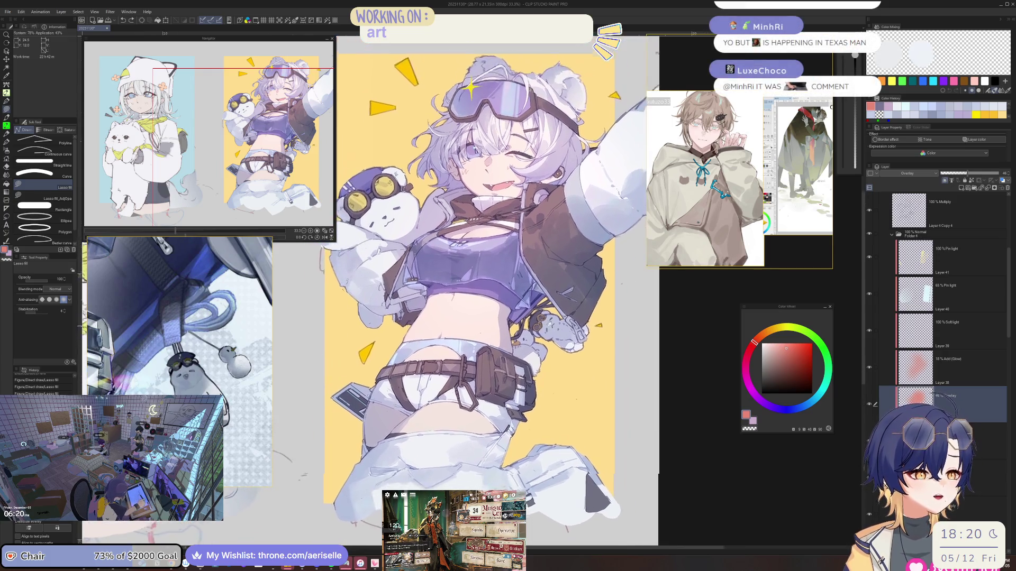
Step: Scroll the endfield_Reference board to the character screenshot collage, zoom in, and shrink its window
{"action": "scroll", "coordinate": [555, 271], "scroll_direction": "up", "scroll_amount": 1}
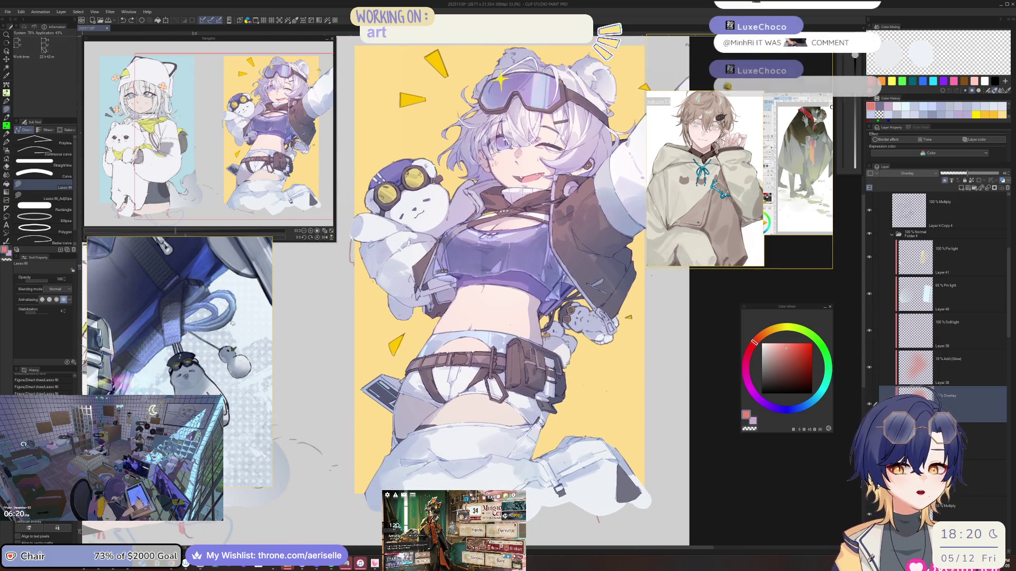
{"action": "left_click_drag", "start_coordinate": [193, 375], "coordinate": [238, 188]}
{"action": "left_click", "coordinate": [294, 348]}
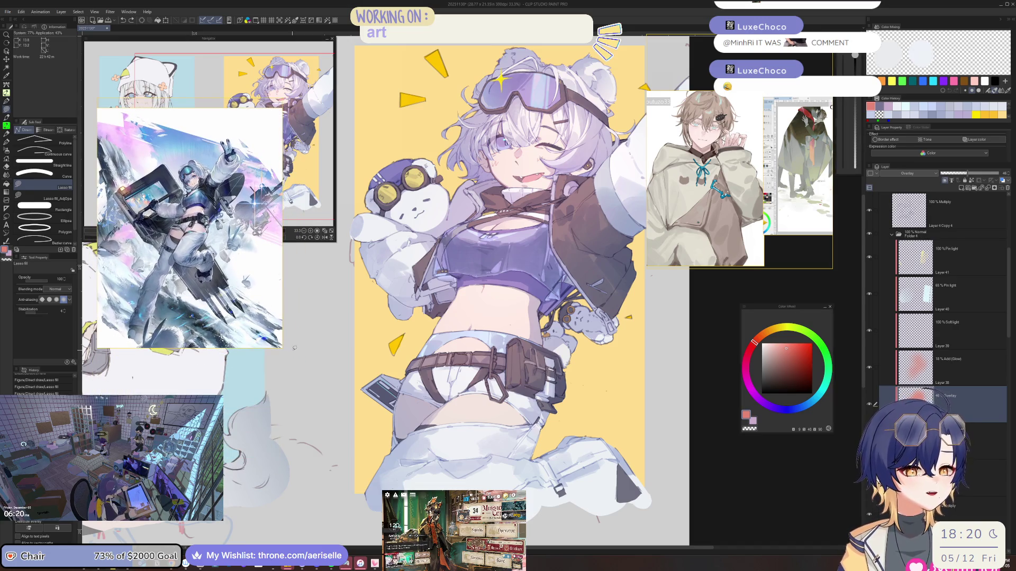
{"action": "mouse_move", "coordinate": [280, 346]}
{"action": "left_mouse_down"}
{"action": "mouse_move", "coordinate": [267, 302]}
{"action": "mouse_move", "coordinate": [277, 282]}
{"action": "left_mouse_up"}
{"action": "scroll", "coordinate": [256, 236], "scroll_direction": "up", "scroll_amount": 5}
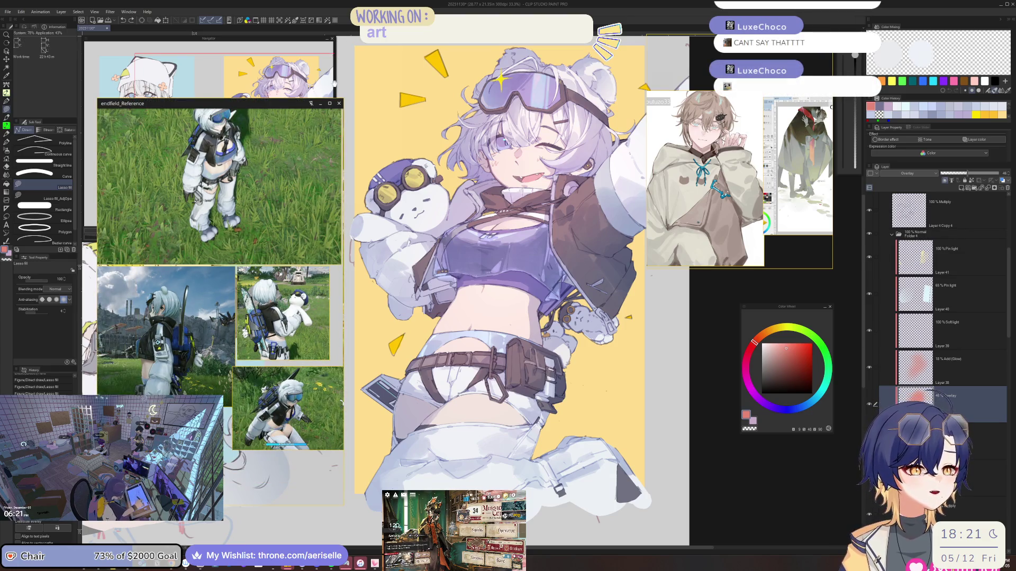
{"action": "mouse_move", "coordinate": [344, 98]}
{"action": "left_mouse_down"}
{"action": "mouse_move", "coordinate": [295, 249]}
{"action": "mouse_move", "coordinate": [288, 242]}
{"action": "left_mouse_up"}
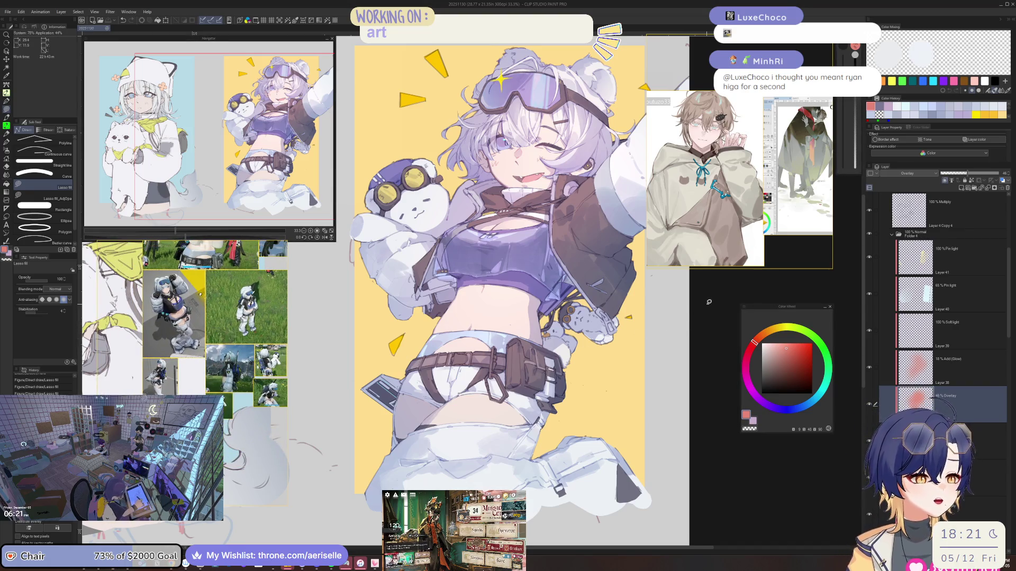
{"action": "scroll", "coordinate": [709, 302], "scroll_direction": "down", "scroll_amount": 3}
{"action": "left_click_drag", "start_coordinate": [709, 302], "coordinate": [611, 307]}
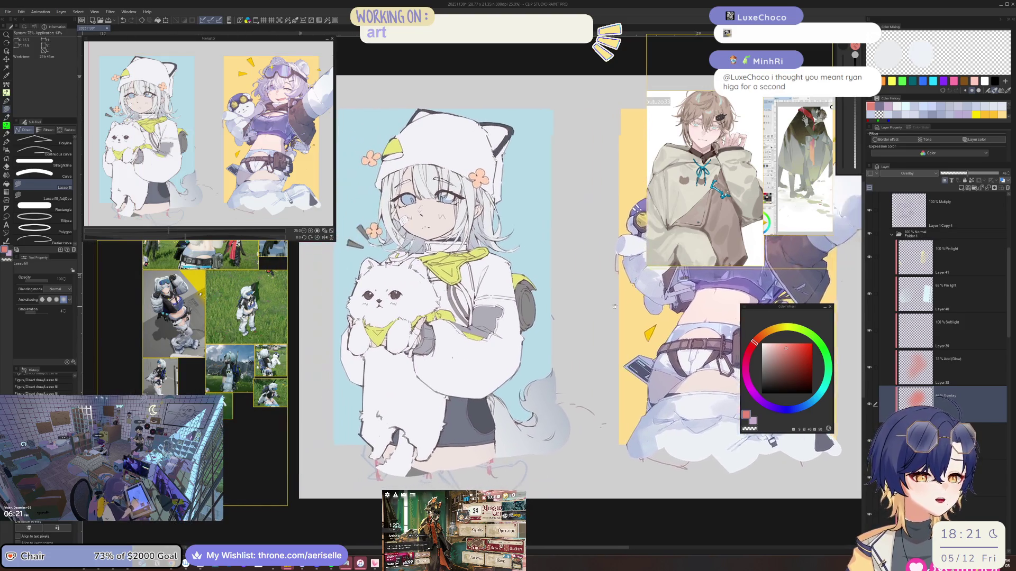
{"action": "scroll", "coordinate": [608, 318], "scroll_direction": "up", "scroll_amount": 4}
{"action": "scroll", "coordinate": [601, 348], "scroll_direction": "down", "scroll_amount": 1}
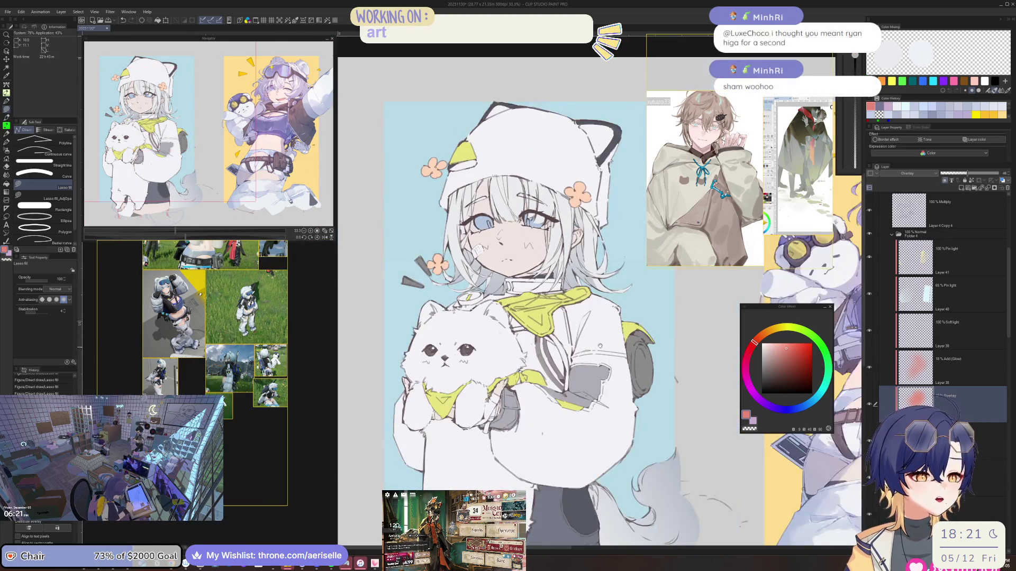
{"action": "left_click_drag", "start_coordinate": [601, 348], "coordinate": [557, 276]}
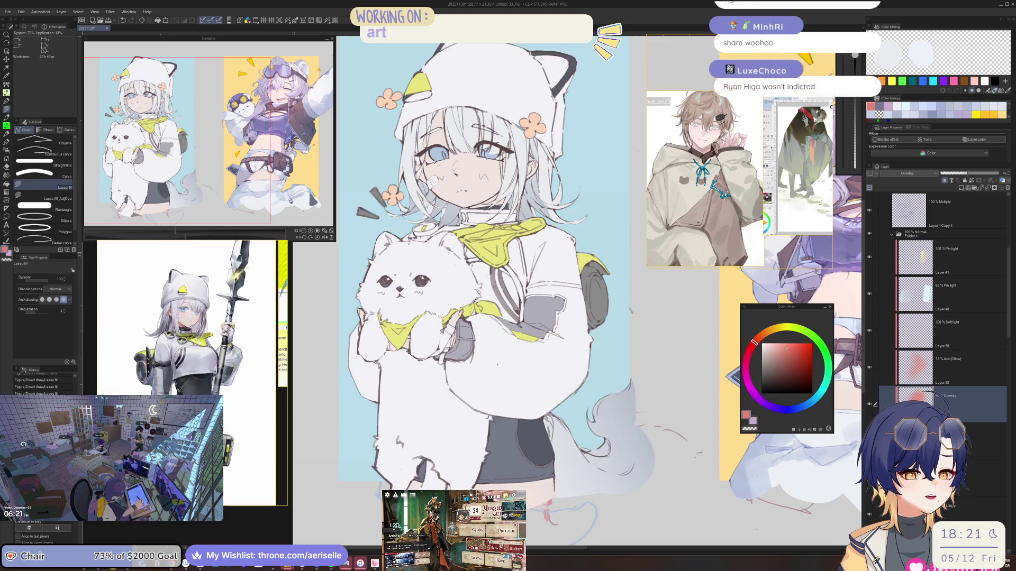
{"action": "scroll", "coordinate": [232, 378], "scroll_direction": "down", "scroll_amount": 5}
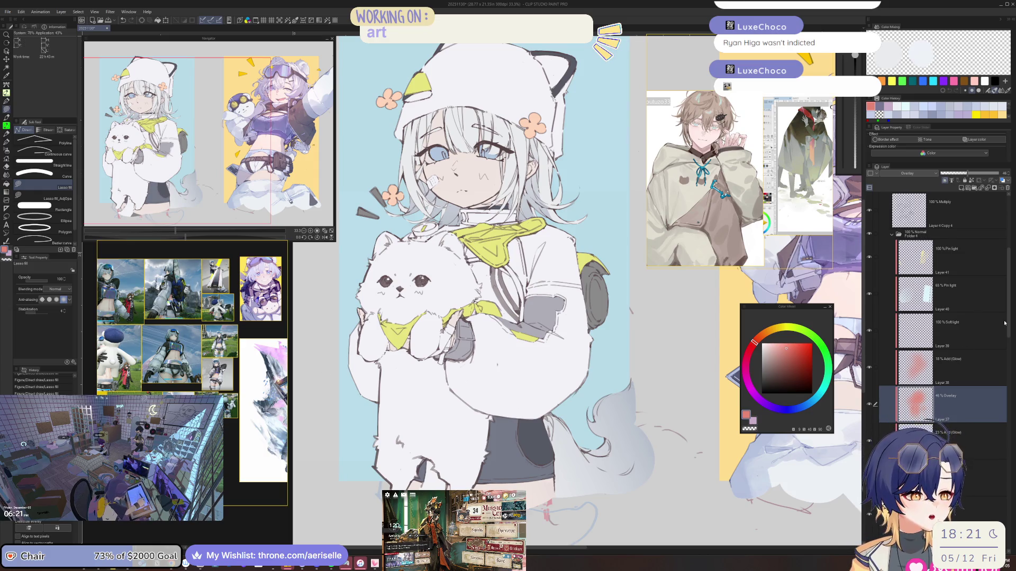
{"action": "left_click_drag", "start_coordinate": [987, 331], "coordinate": [608, 330]}
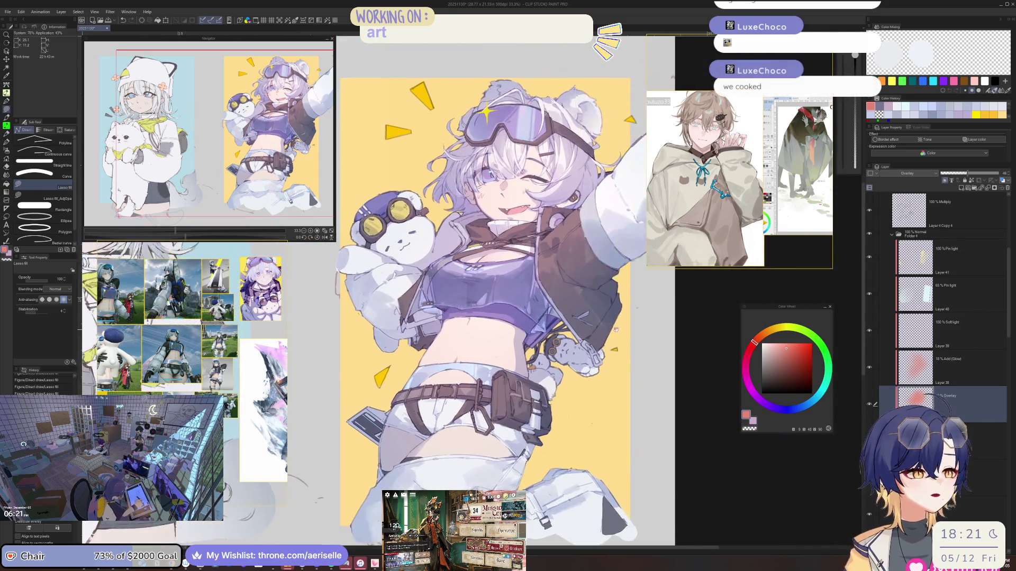
{"action": "scroll", "coordinate": [607, 330], "scroll_direction": "up", "scroll_amount": 1}
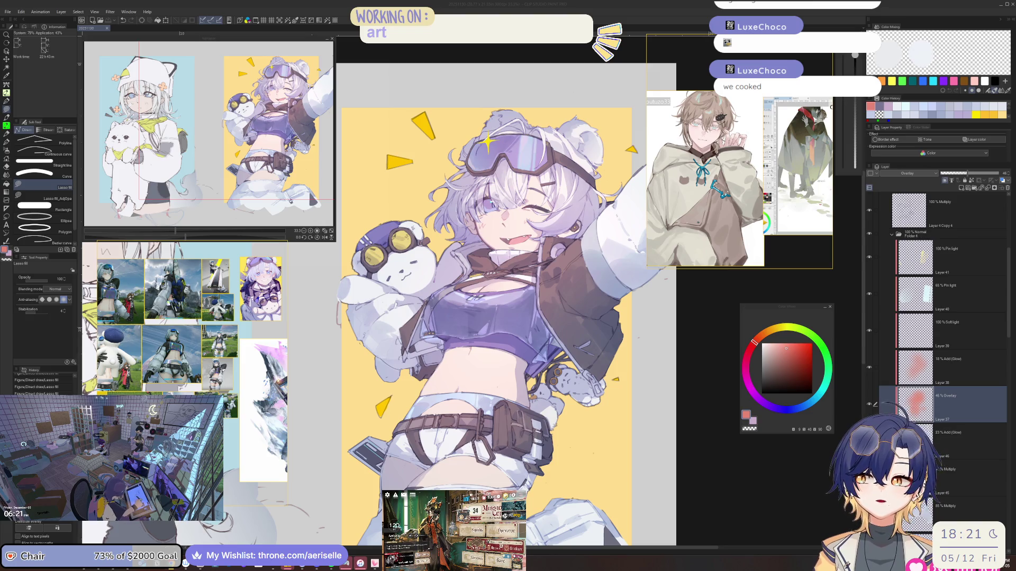
{"action": "left_click", "coordinate": [862, 356]}
Step: Briefly mirror the canvas, zoom in, make Layer 36 active, and tilt the view 5 degrees
{"action": "key", "text": "h"}
{"action": "key", "text": "h"}
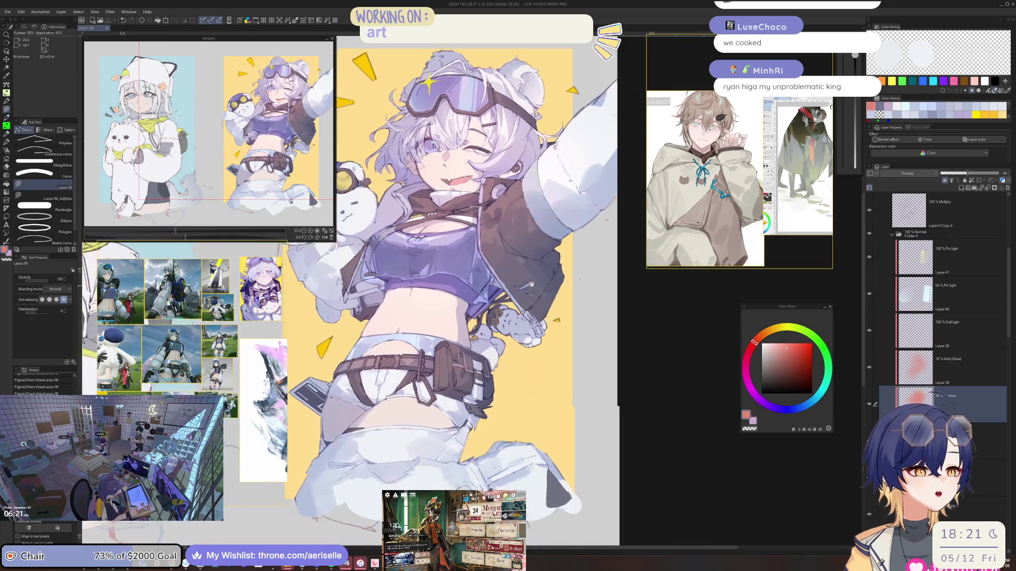
{"action": "scroll", "coordinate": [447, 274], "scroll_direction": "up", "scroll_amount": 2}
{"action": "scroll", "coordinate": [447, 274], "scroll_direction": "up", "scroll_amount": 1}
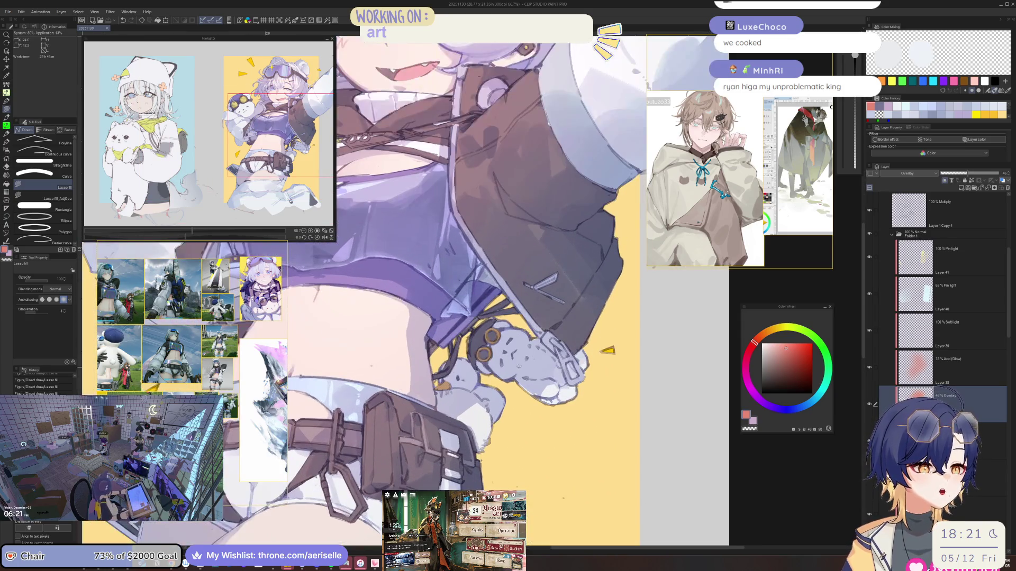
{"action": "key", "text": "o"}
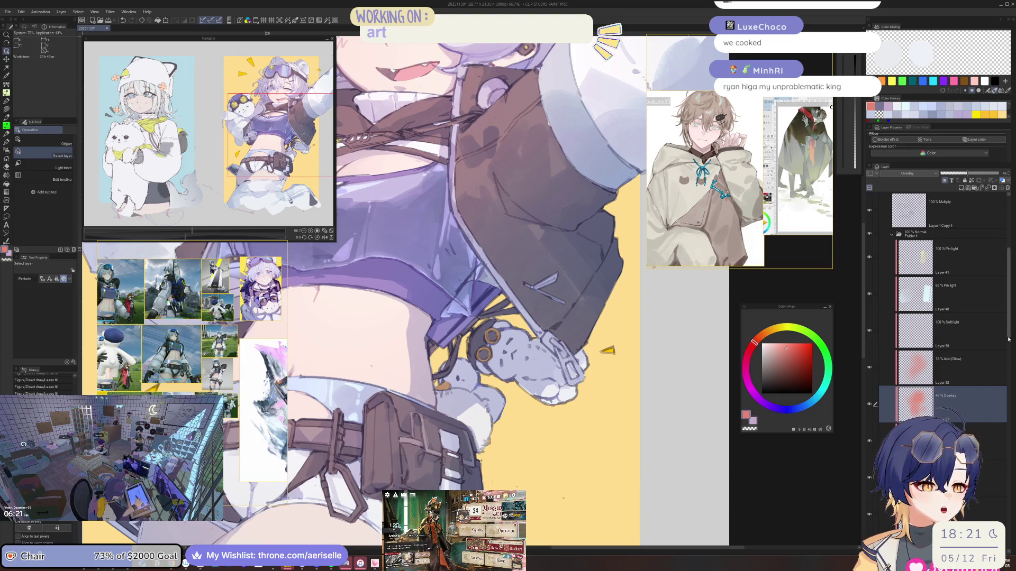
{"action": "scroll", "coordinate": [979, 379], "scroll_direction": "down", "scroll_amount": 5}
{"action": "left_click", "coordinate": [979, 380]}
{"action": "key", "text": "minus"}
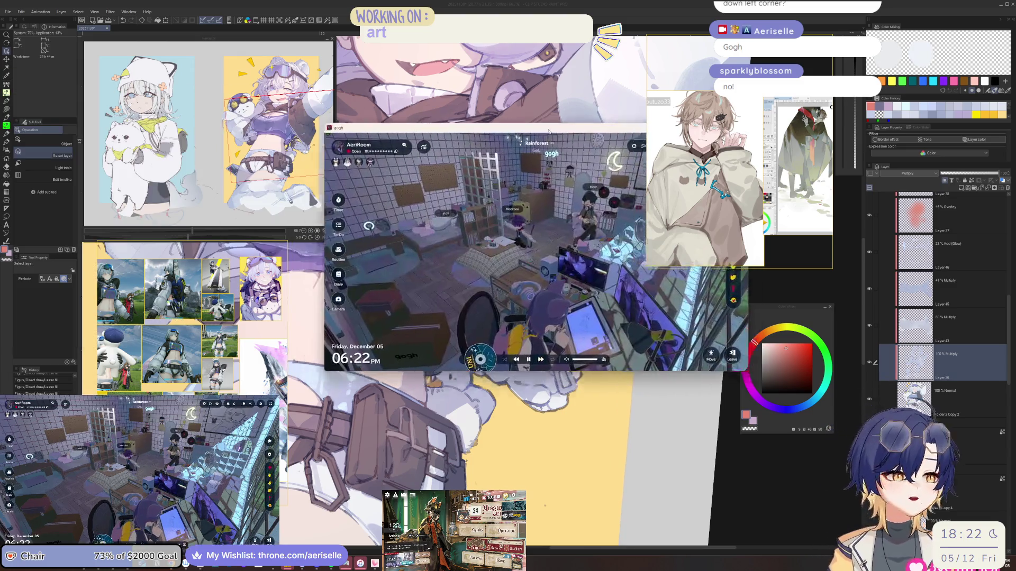
Step: View and close Gogh's to-do list and routine calendar
{"action": "left_click", "coordinate": [321, 304]}
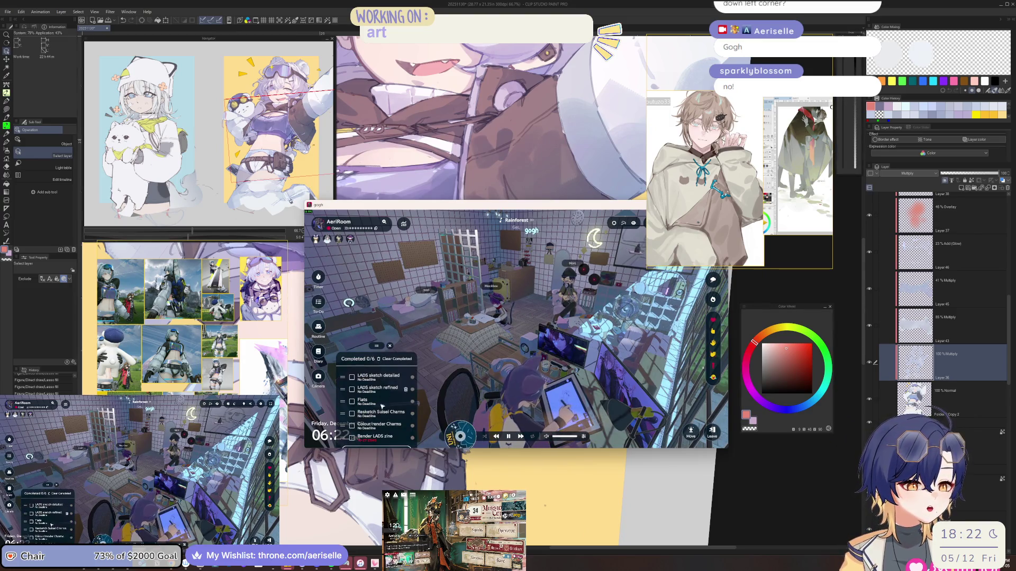
{"action": "key", "text": "Escape"}
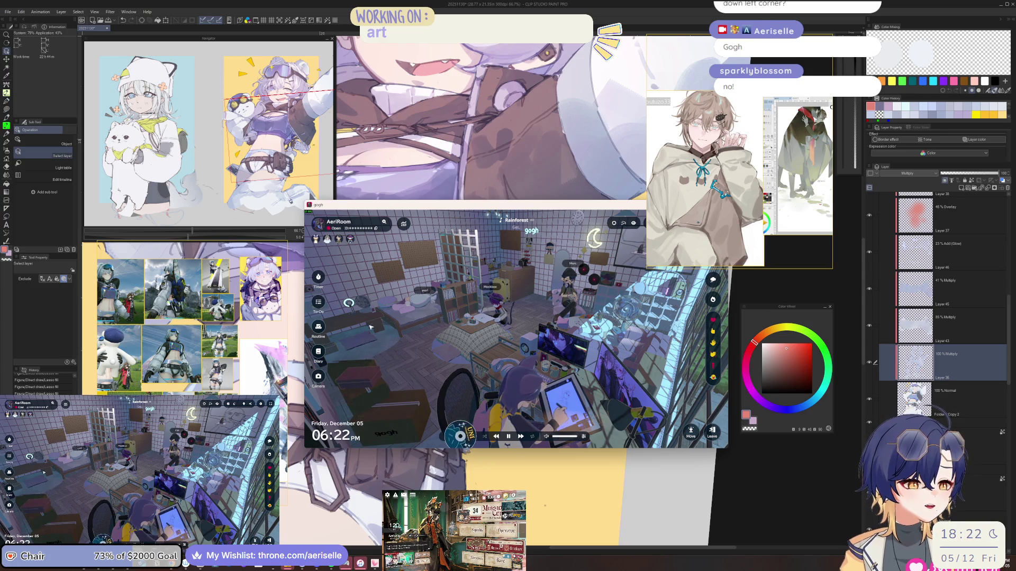
{"action": "left_click", "coordinate": [319, 328]}
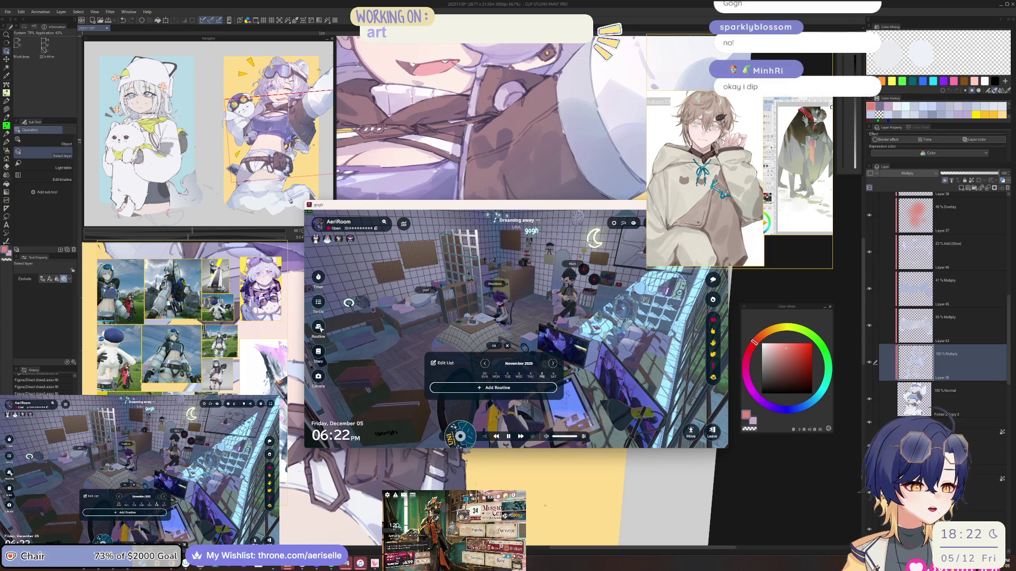
{"action": "left_click", "coordinate": [318, 327]}
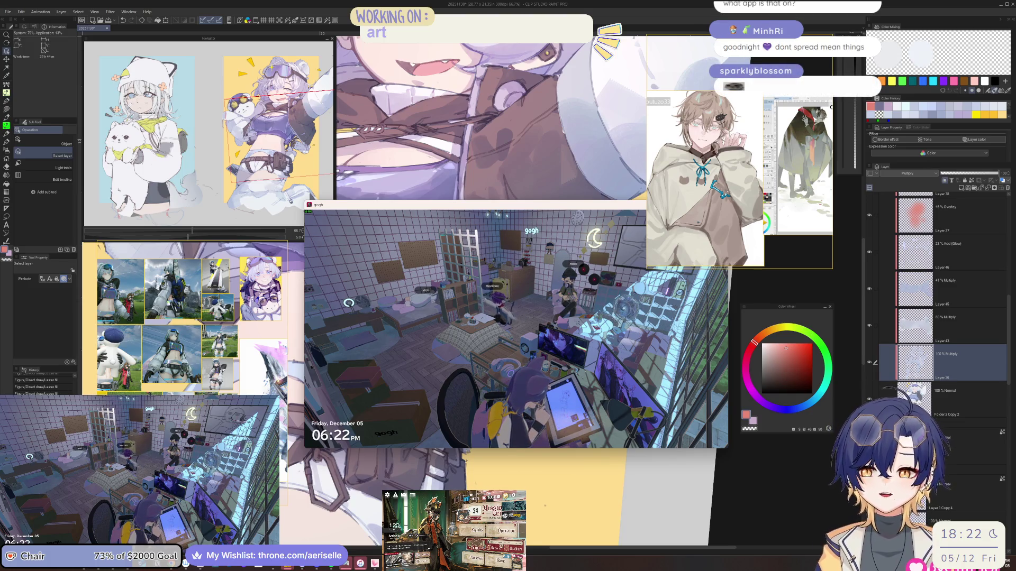
Step: Open the focus timer, zoom the room, then drag the Gogh window off screen
{"action": "mouse_move", "coordinate": [319, 354]}
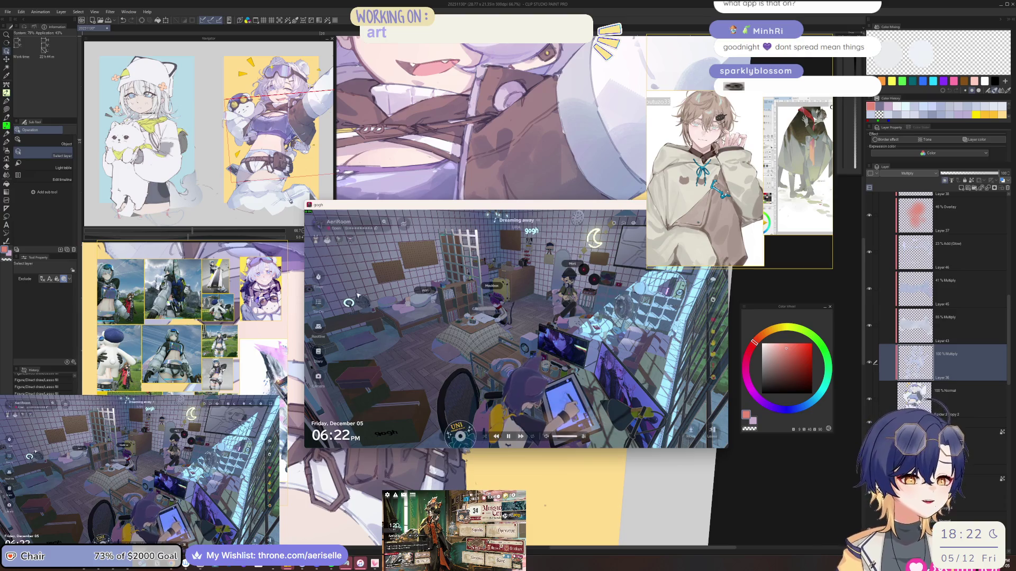
{"action": "left_click", "coordinate": [318, 278]}
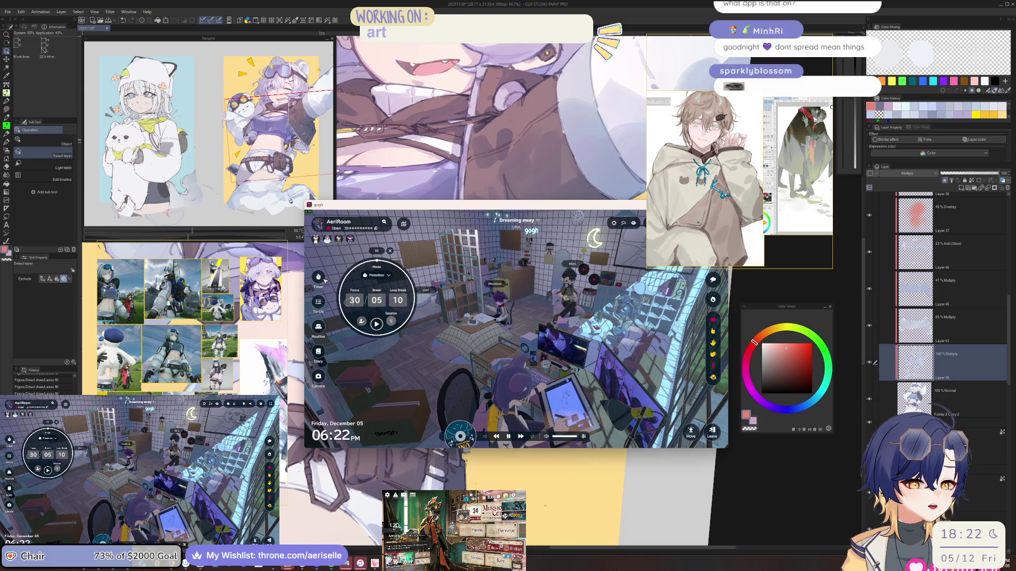
{"action": "mouse_move", "coordinate": [548, 207]}
{"action": "left_mouse_down"}
{"action": "mouse_move", "coordinate": [512, 214]}
{"action": "mouse_move", "coordinate": [521, 211]}
{"action": "left_mouse_up"}
{"action": "left_click_drag", "start_coordinate": [785, 176], "coordinate": [792, 170]}
{"action": "scroll", "coordinate": [704, 230], "scroll_direction": "down", "scroll_amount": 3}
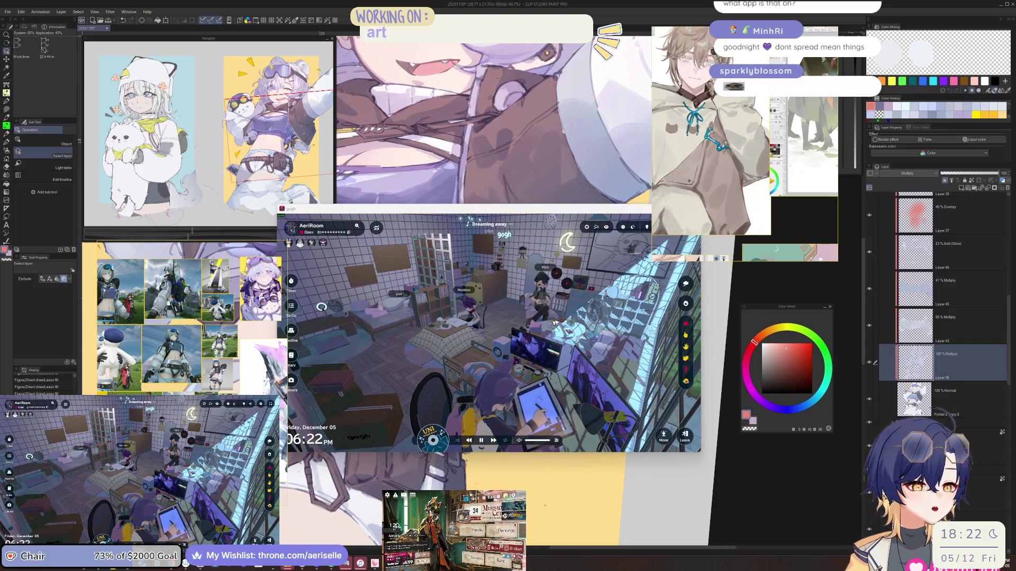
{"action": "scroll", "coordinate": [481, 357], "scroll_direction": "up", "scroll_amount": 3}
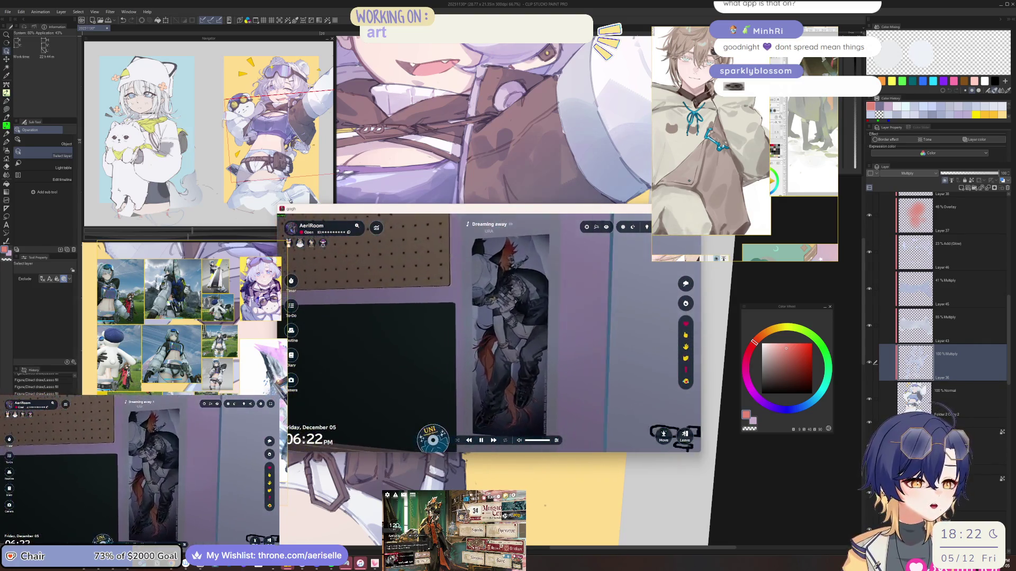
{"action": "scroll", "coordinate": [481, 339], "scroll_direction": "up", "scroll_amount": 3}
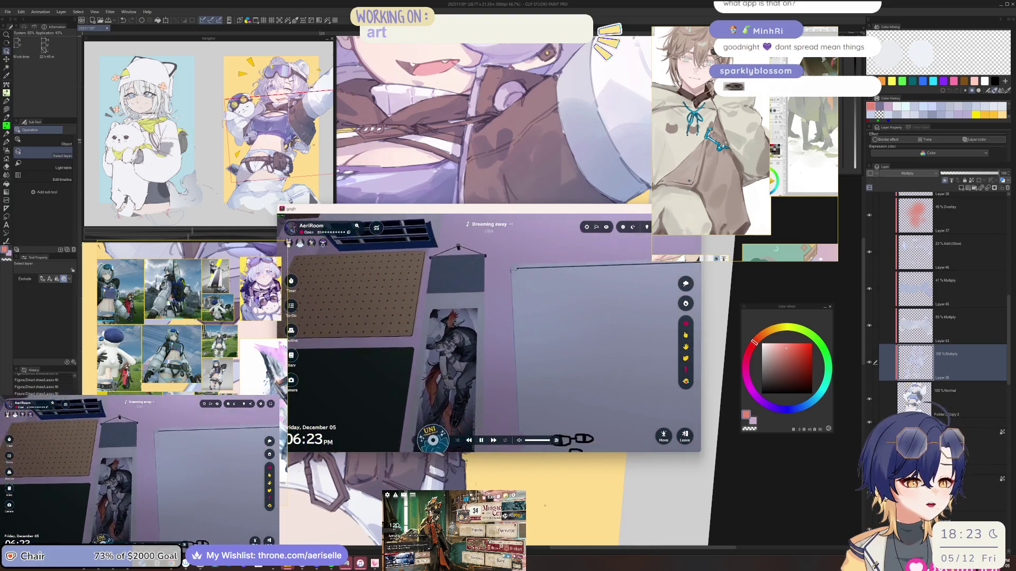
{"action": "scroll", "coordinate": [489, 332], "scroll_direction": "up", "scroll_amount": 2}
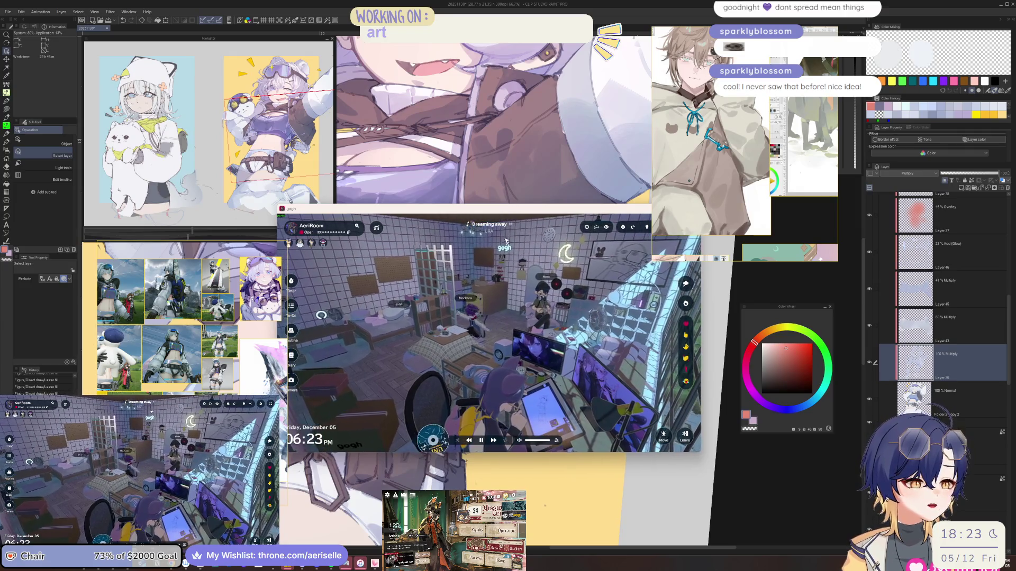
{"action": "left_click_drag", "start_coordinate": [518, 212], "coordinate": [0, 207]}
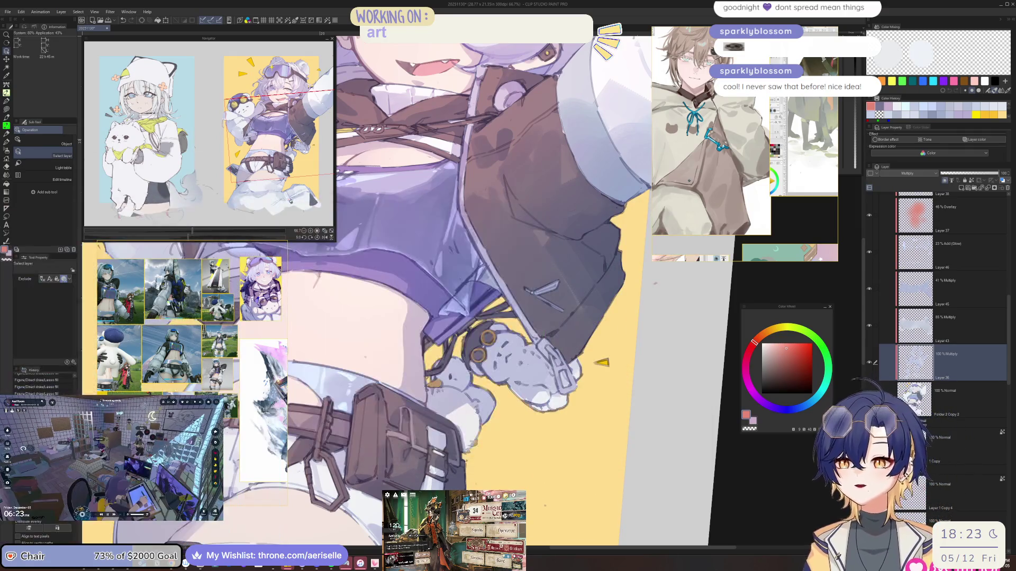